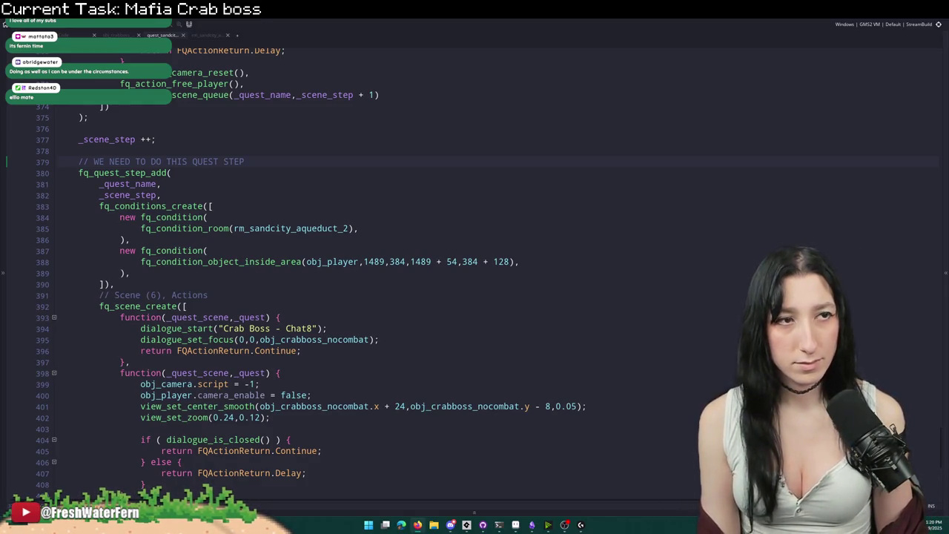
# Step: Scroll down to the Crab Boss fq_quest_step_add block, then open File Explorer
pyautogui.scroll(-2, 583, 221)
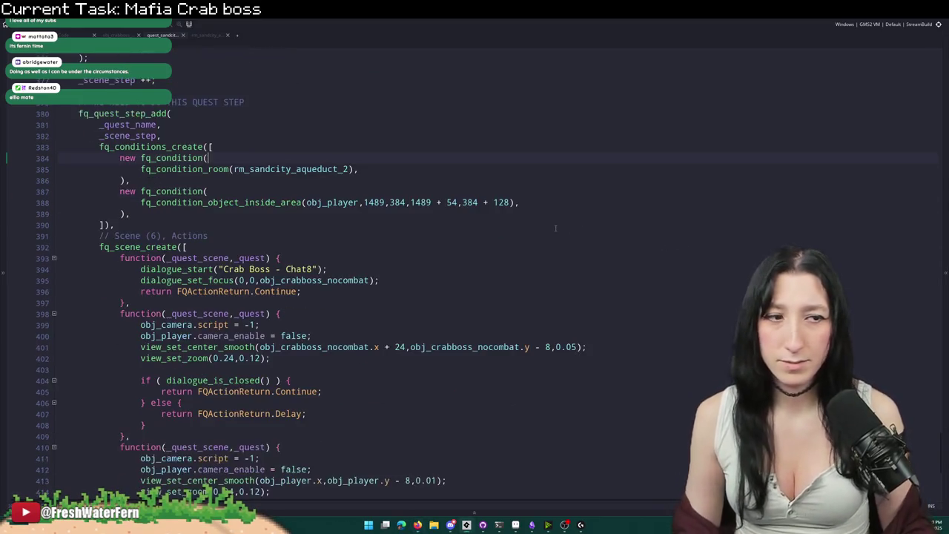
pyautogui.scroll(-2, 379, 132)
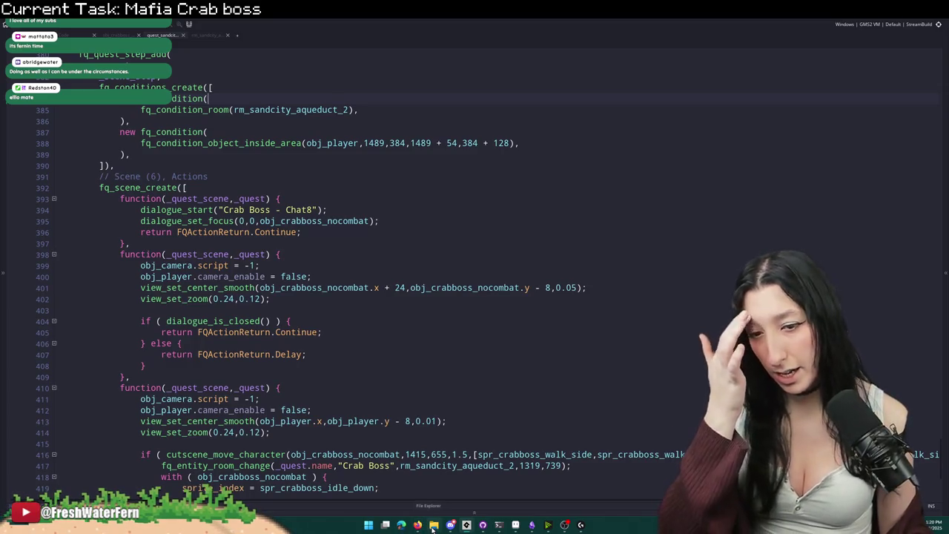
pyautogui.moveTo(450, 525)
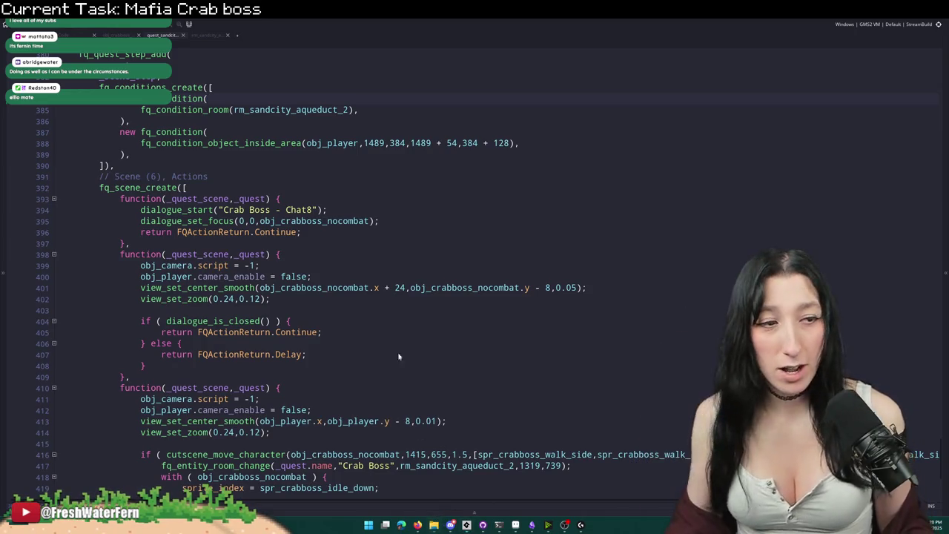
pyautogui.press('super+e')
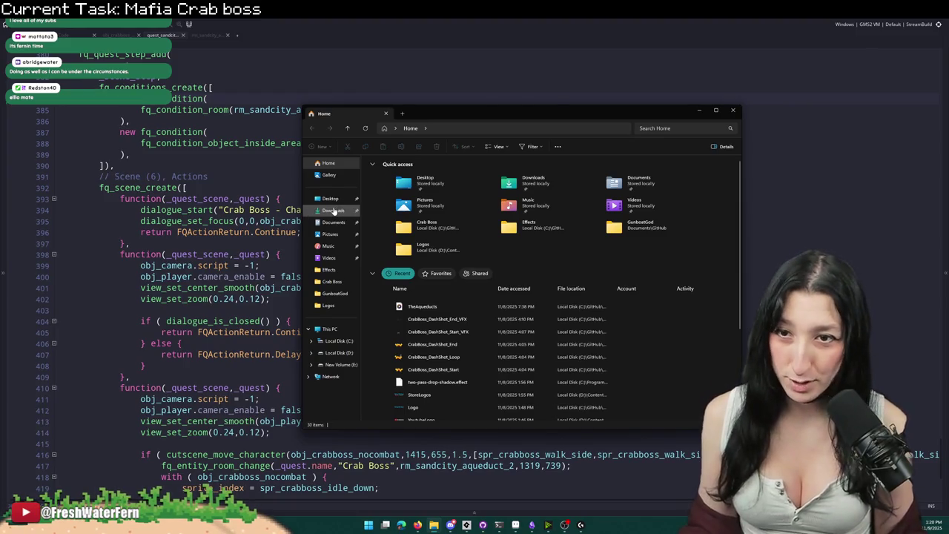
# Step: Navigate to D:\GitHub\BringMeHope_Game in File Explorer
pyautogui.click(338, 352)
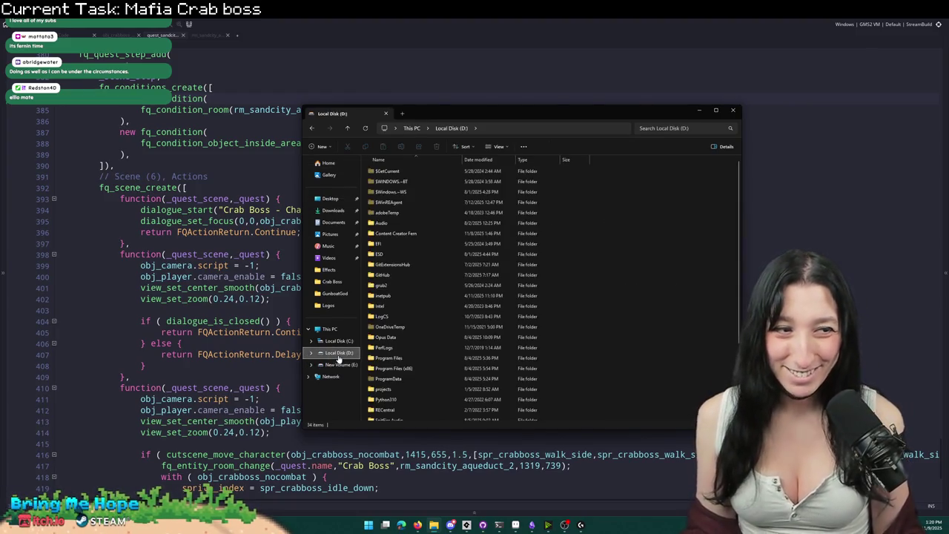
pyautogui.click(397, 266)
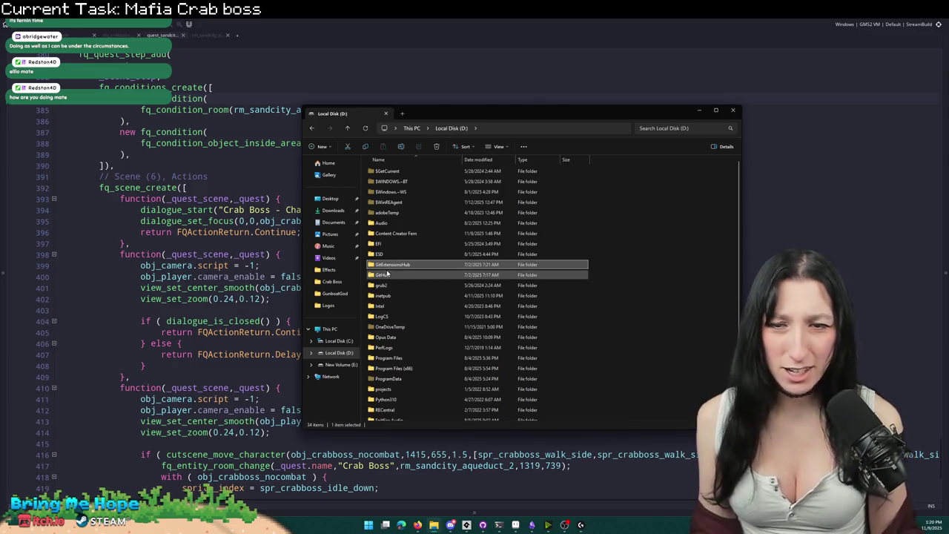
pyautogui.doubleClick(387, 274)
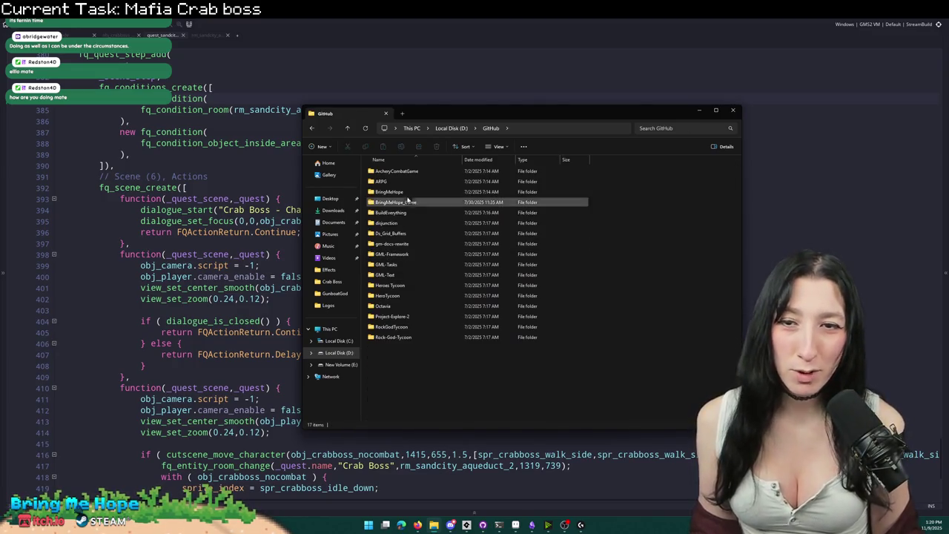
pyautogui.doubleClick(400, 202)
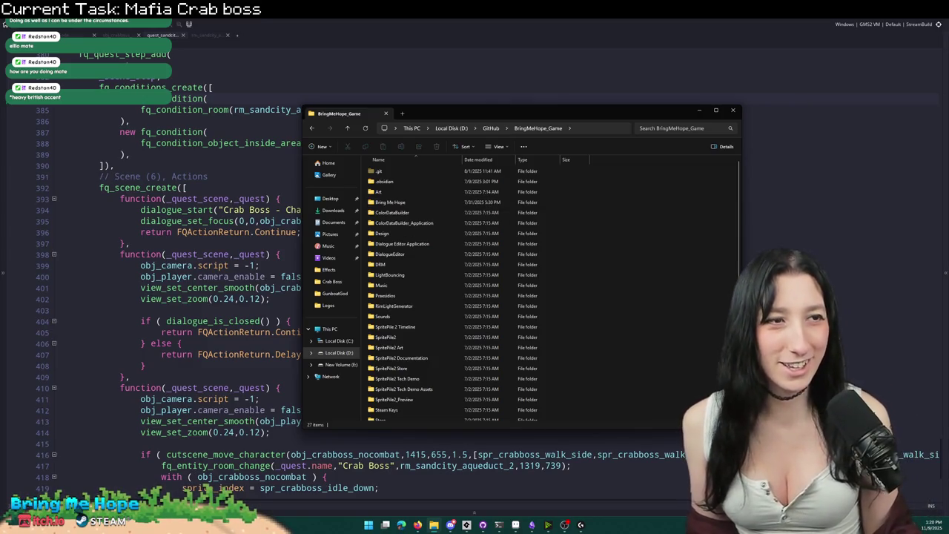
# Step: Open the Dialogue Editor Application folder and launch DialogueEditor
pyautogui.hotkey('alt', 'Tab')
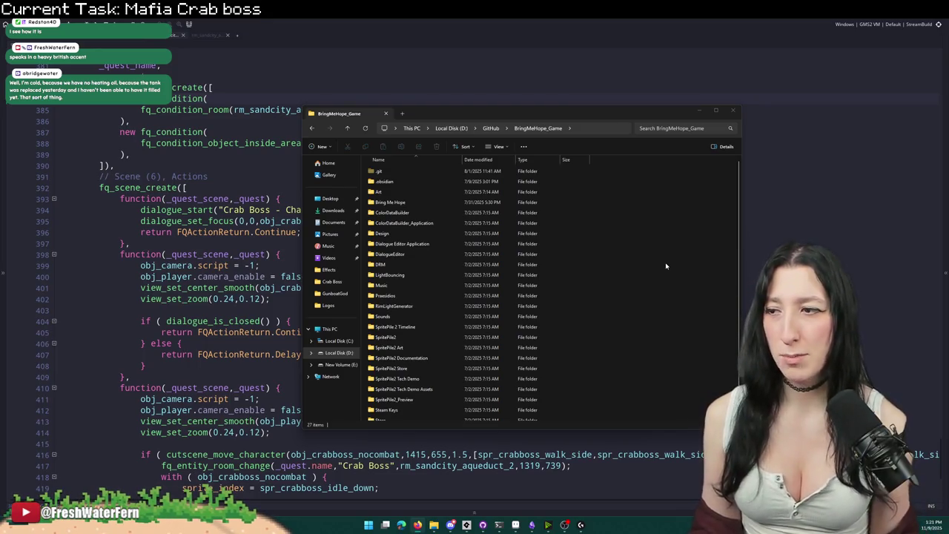
pyautogui.click(614, 246)
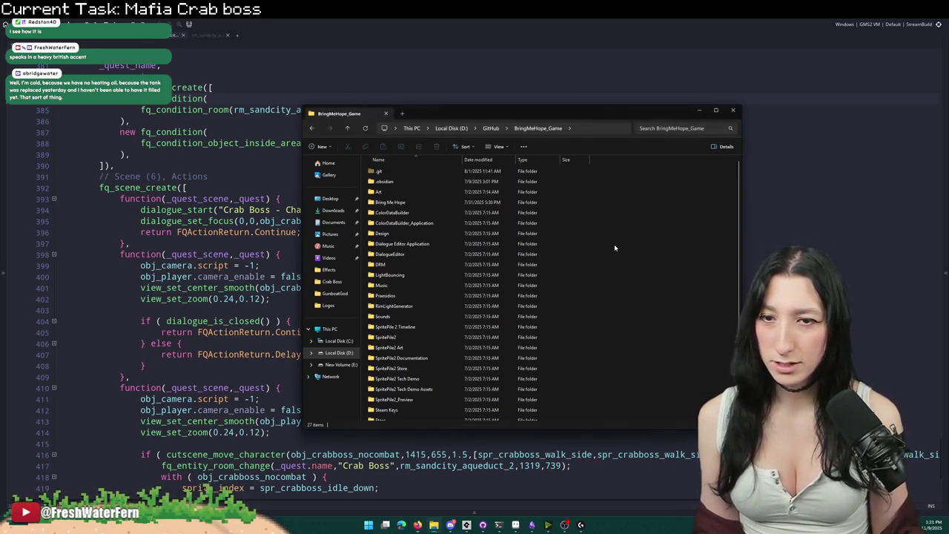
pyautogui.doubleClick(415, 243)
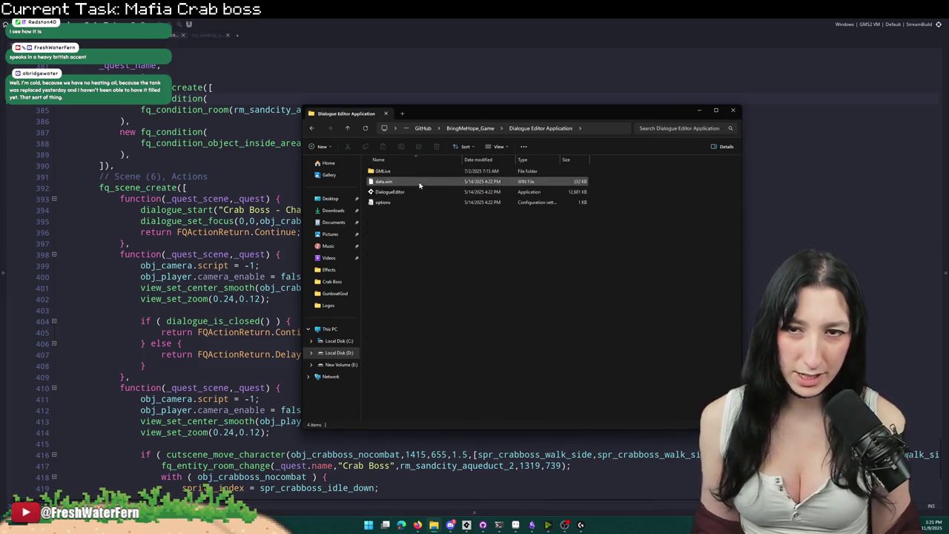
pyautogui.click(408, 192)
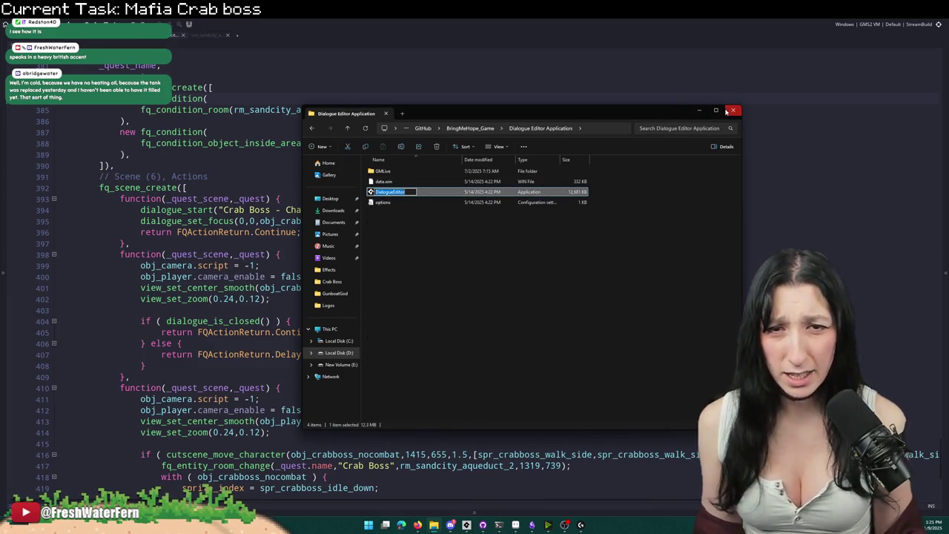
pyautogui.press('Return')
pyautogui.press('Return')
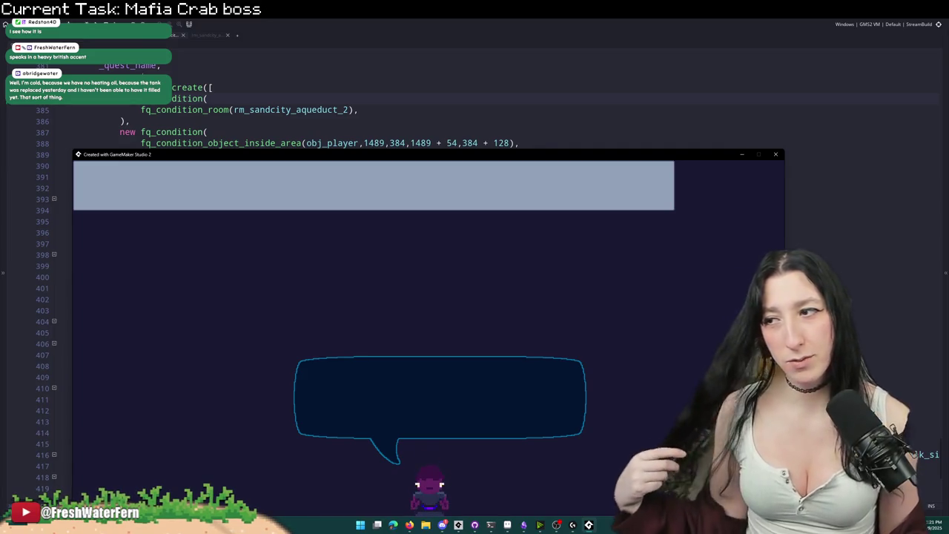
# Step: Move the Dialogue Editor window up and right, then switch to the YouTube browser
pyautogui.moveTo(489, 159); pyautogui.dragTo(521, 57)
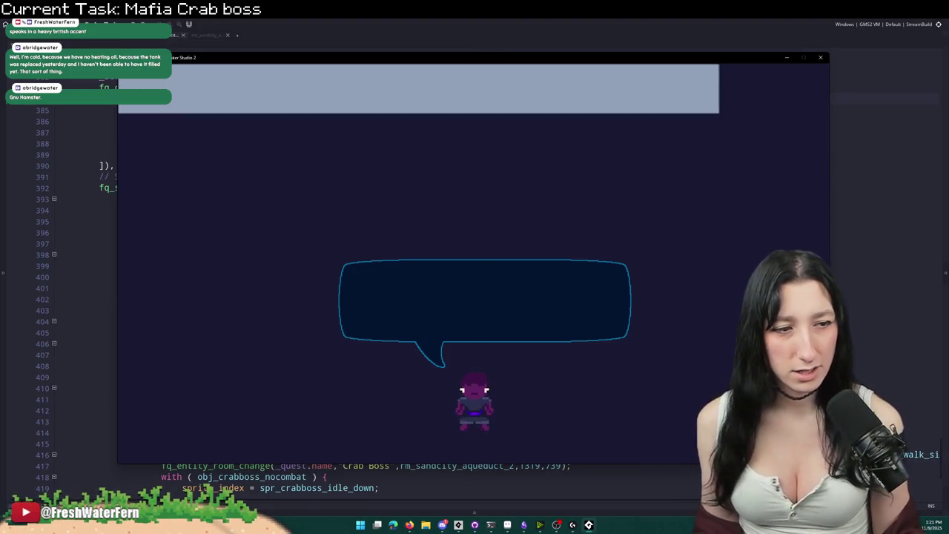
pyautogui.hotkey('alt', 'Tab')
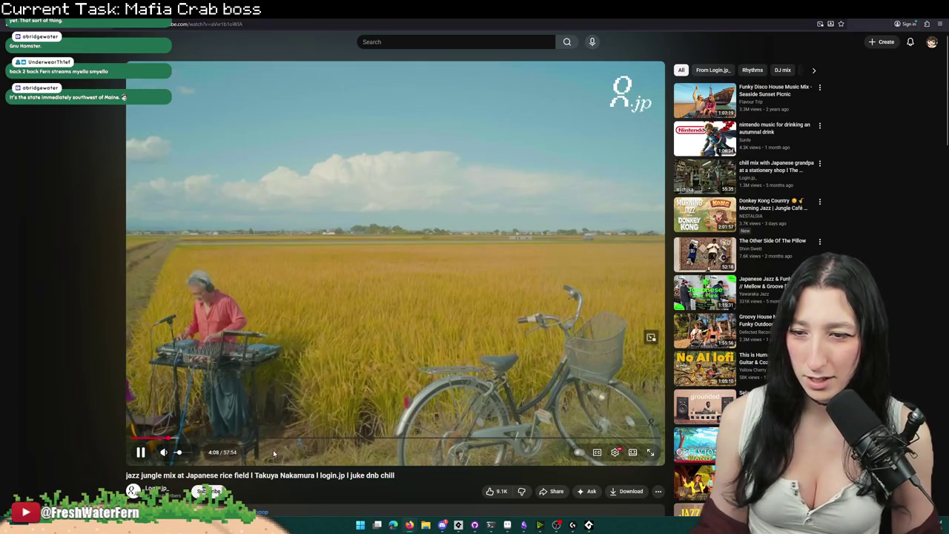
# Step: Seek the rice-field jazz mix to 4:25 and 21:55, then play the Funky Disco House mix
pyautogui.click(175, 438)
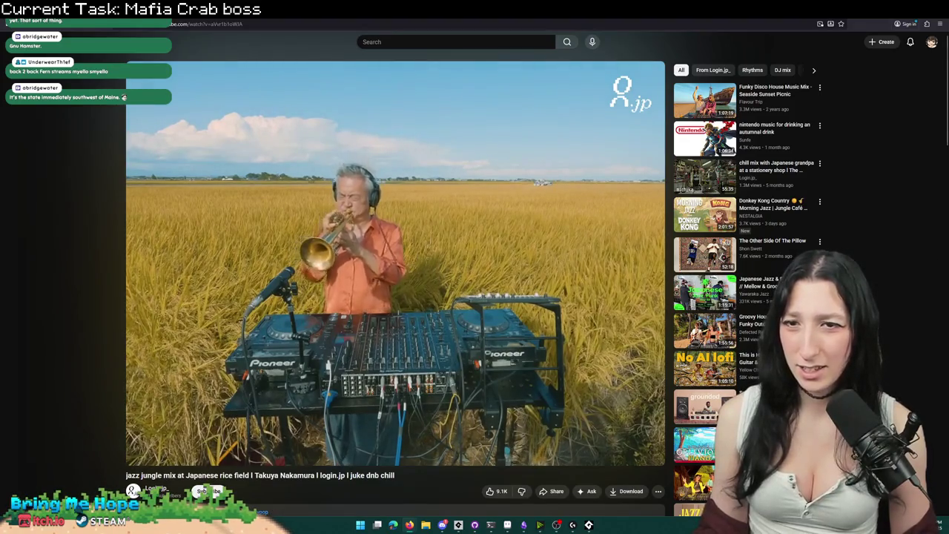
pyautogui.click(332, 438)
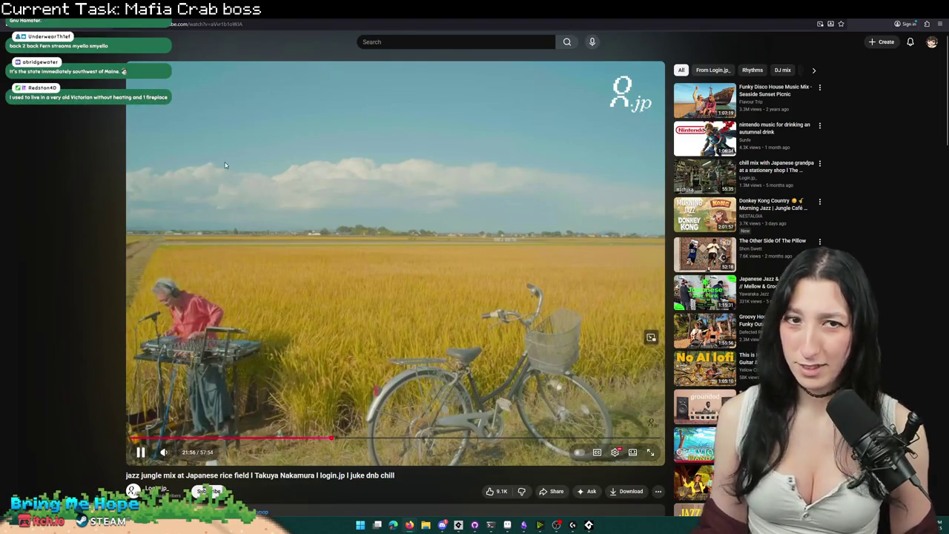
pyautogui.click(704, 100)
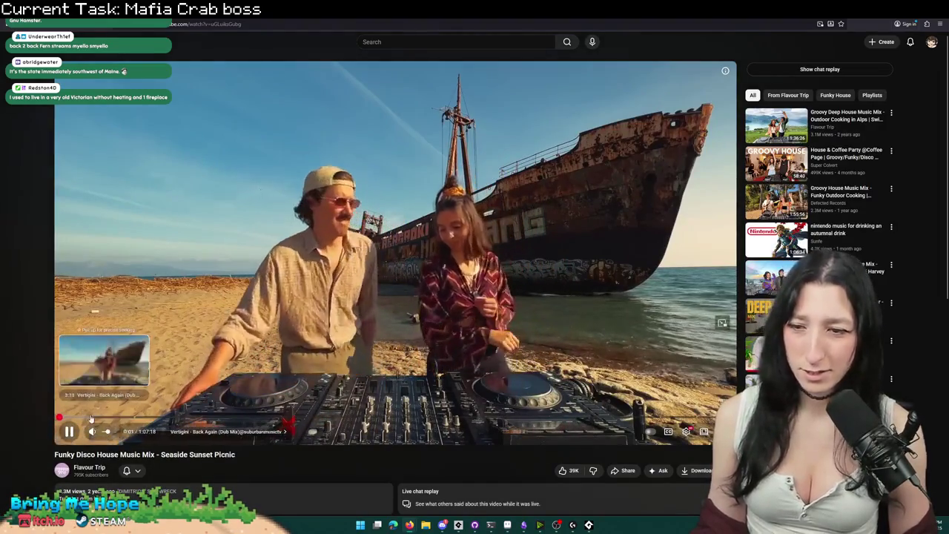
# Step: Skip the disco house mix to about 2:09, then return to the running Dialogue Editor
pyautogui.click(79, 418)
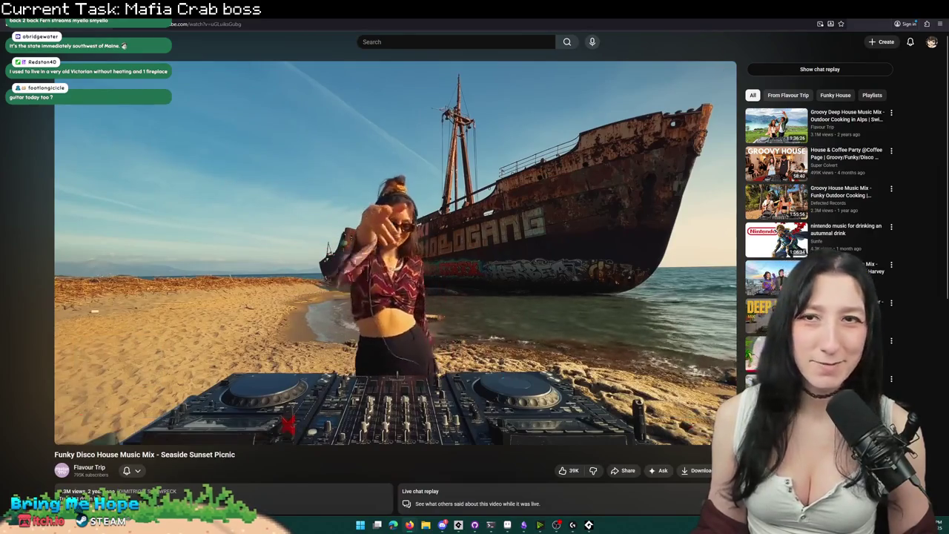
pyautogui.hotkey('alt', 'Tab')
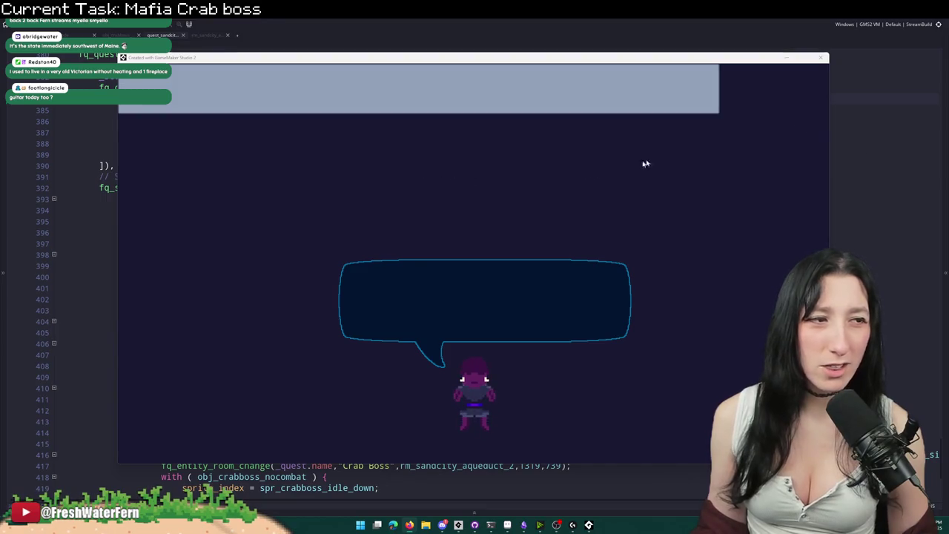
pyautogui.hotkey('alt', 'Tab')
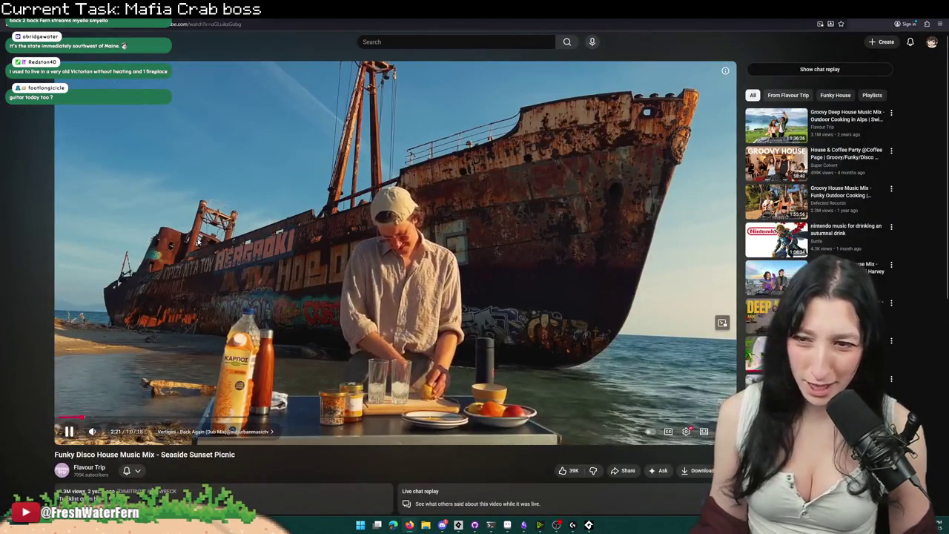
pyautogui.scroll(-1, 395, 252)
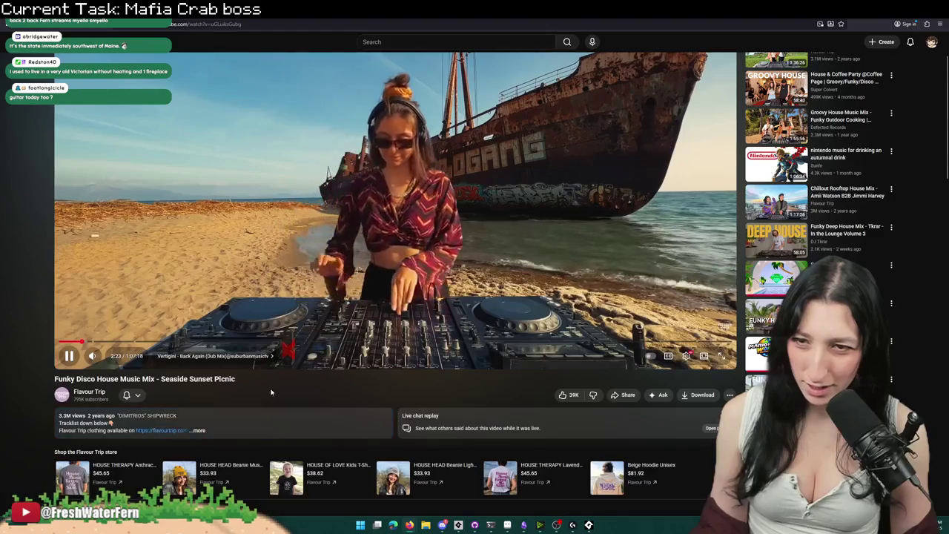
pyautogui.scroll(1, 363, 252)
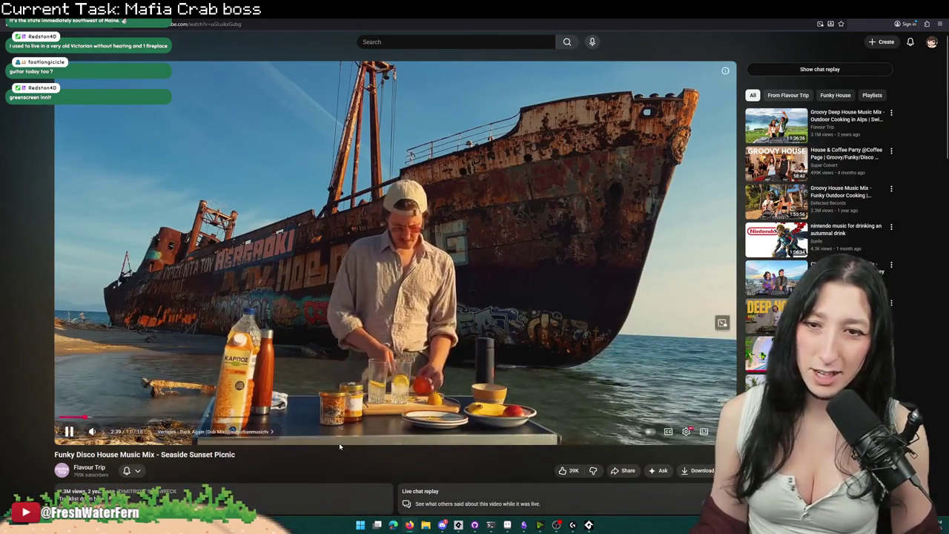
pyautogui.rightClick(426, 444)
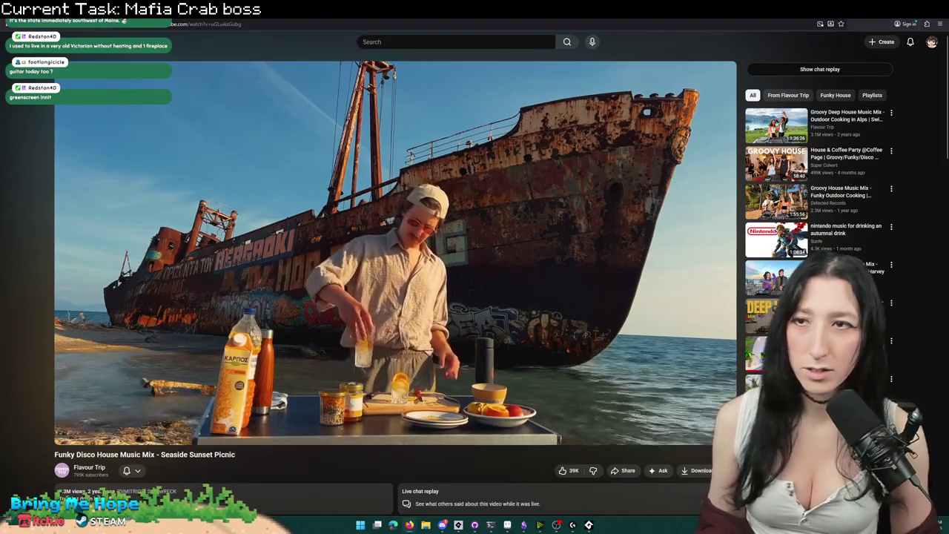
pyautogui.hotkey('alt', 'Tab')
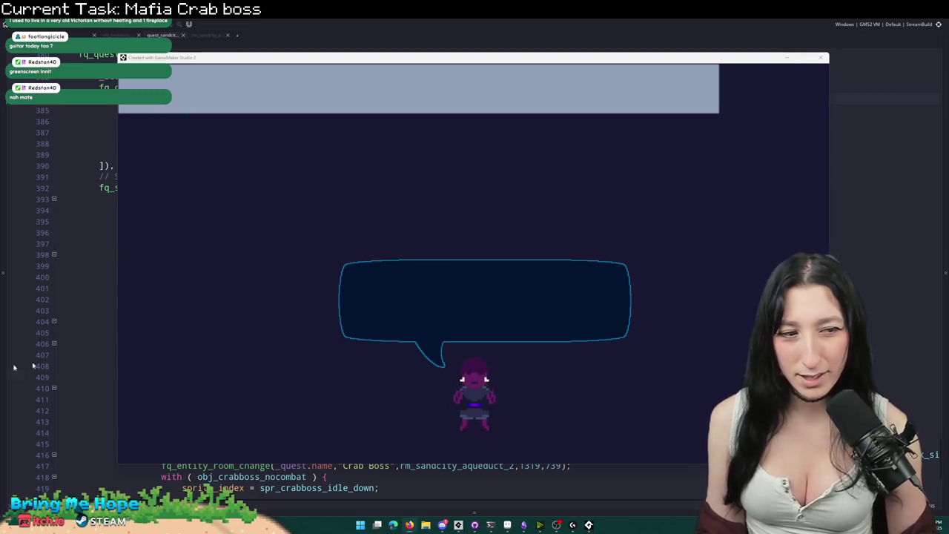
# Step: Nudge the Dialogue Editor window, then search 'exce' and launch Excel
pyautogui.moveTo(432, 61)
pyautogui.mouseDown()
pyautogui.moveTo(377, 64)
pyautogui.moveTo(461, 77)
pyautogui.mouseUp()
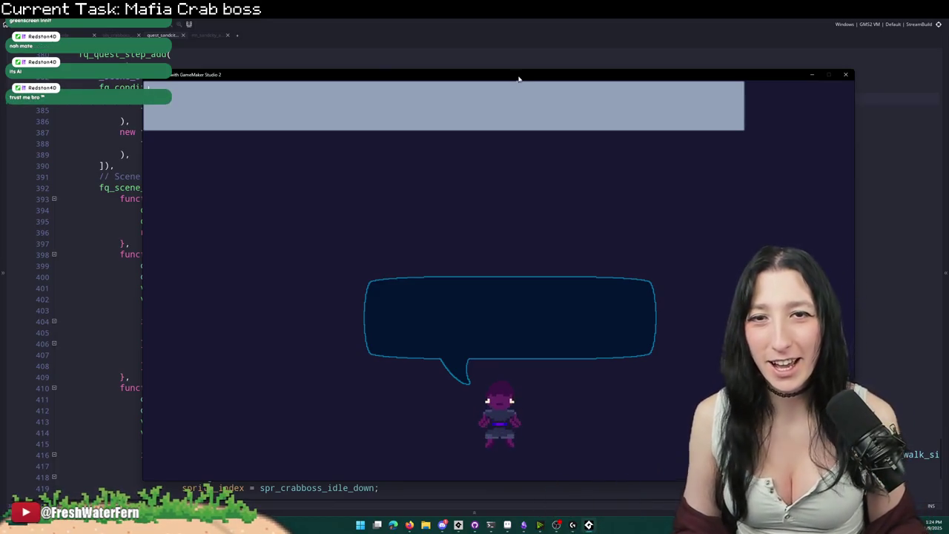
pyautogui.moveTo(518, 78); pyautogui.dragTo(516, 78)
pyautogui.click(358, 525)
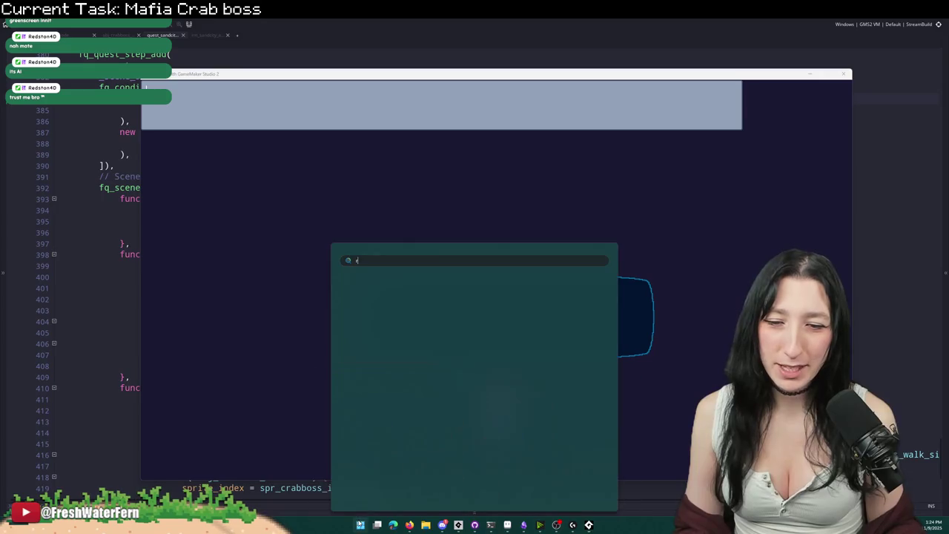
pyautogui.write('exce')
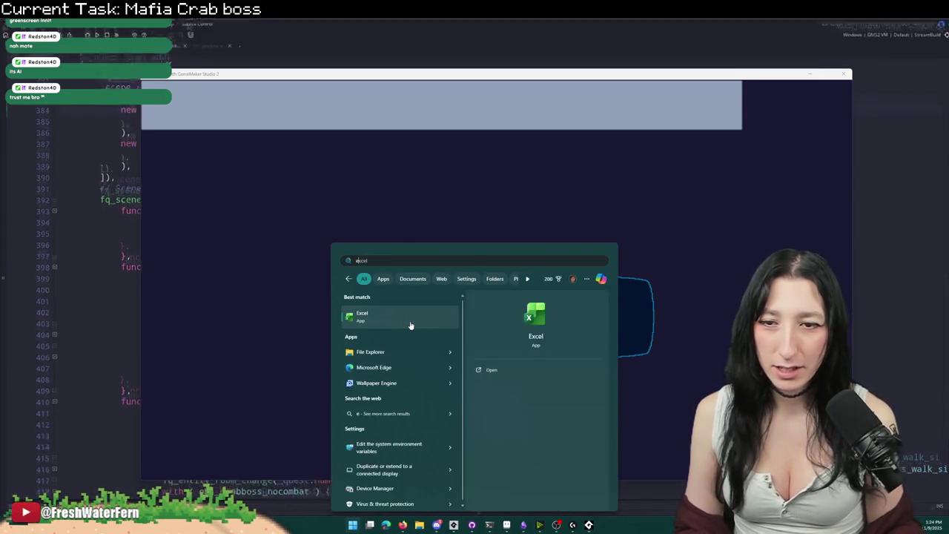
pyautogui.click(382, 319)
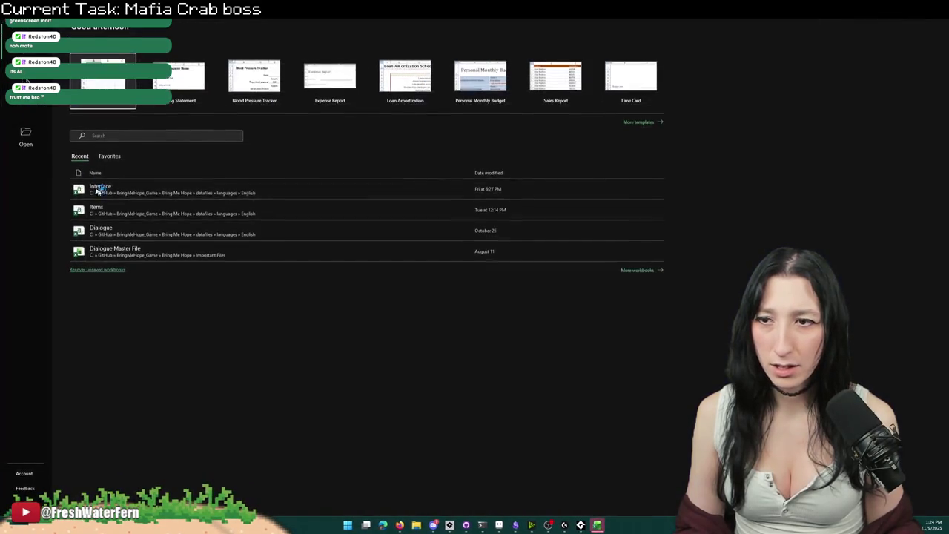
# Step: Open the Dialogue workbook and widen columns A and B
pyautogui.click(100, 230)
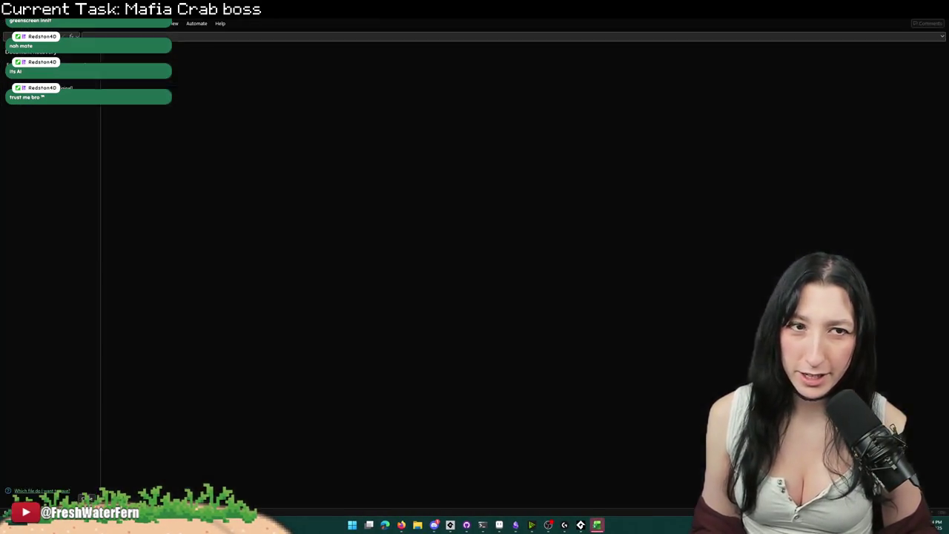
pyautogui.moveTo(944, 89); pyautogui.dragTo(944, 452)
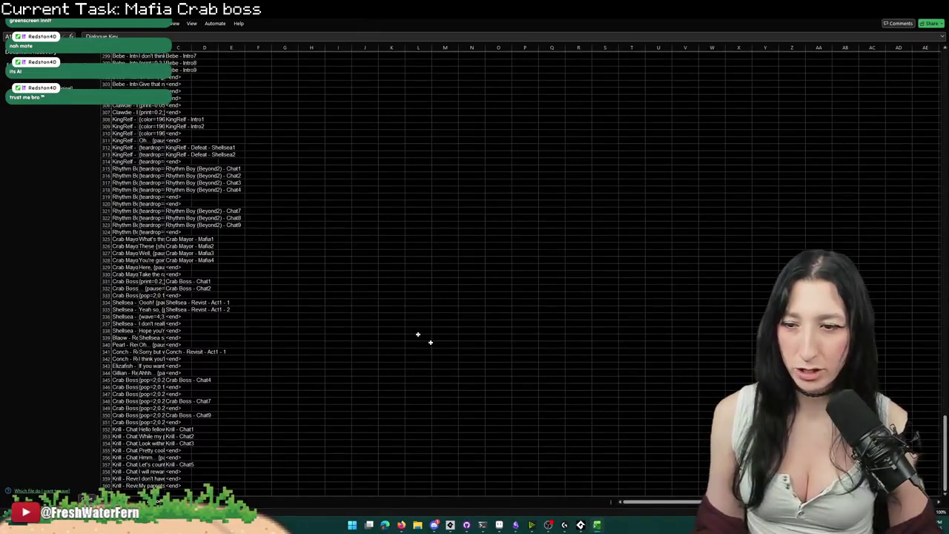
pyautogui.moveTo(165, 47); pyautogui.dragTo(269, 48)
pyautogui.moveTo(138, 48); pyautogui.dragTo(258, 48)
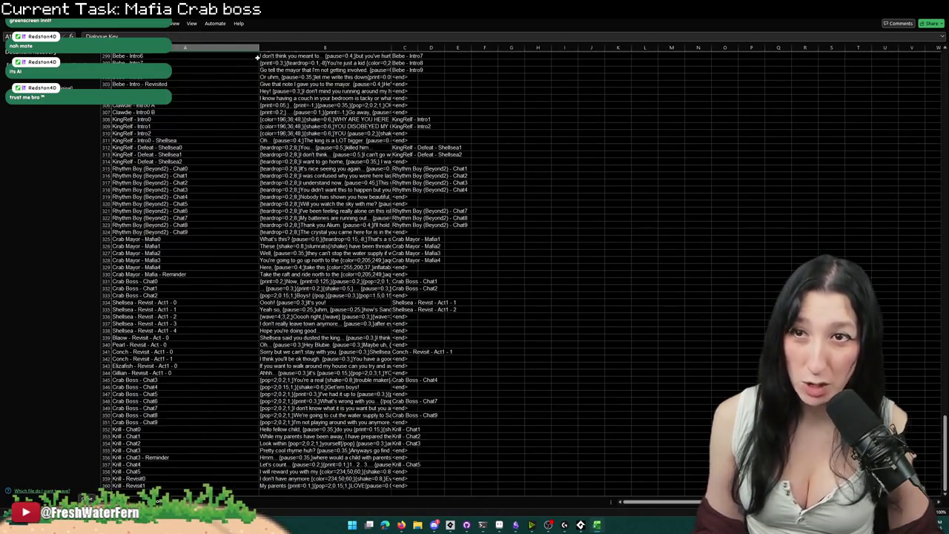
pyautogui.scroll(-9, 157, 407)
pyautogui.scroll(2, 158, 354)
pyautogui.scroll(-3, 158, 349)
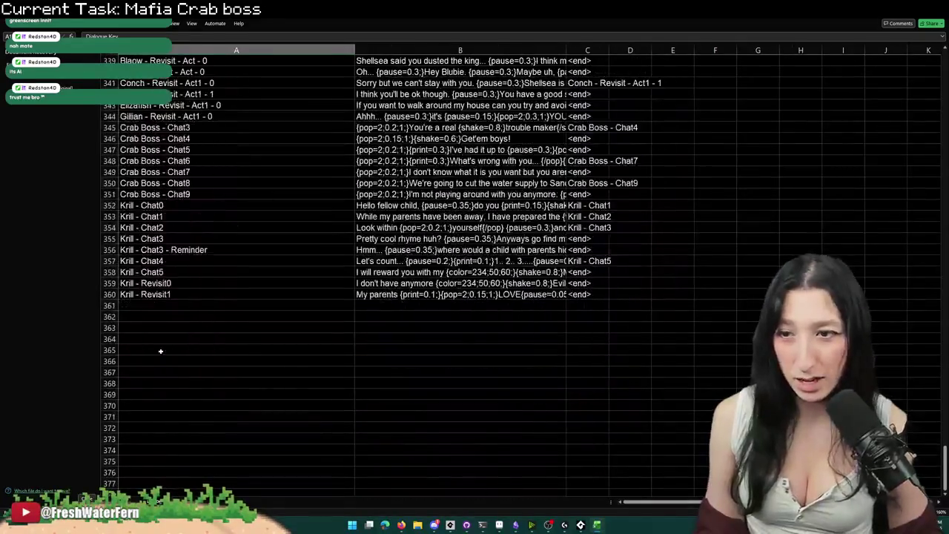
# Step: Copy the Chat9 key into A361, rename it 'Crab Boss - Chat10', and select a line's text
pyautogui.click(172, 225)
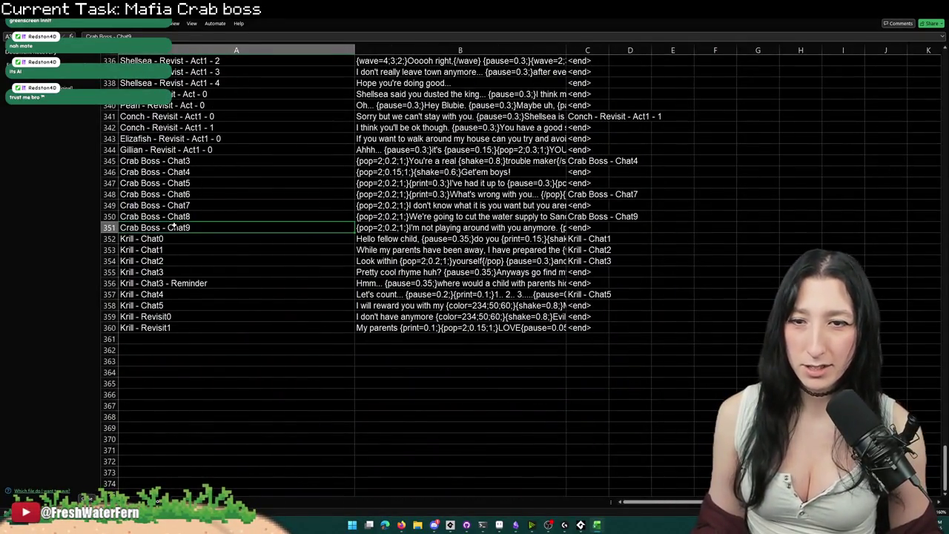
pyautogui.hotkey('ctrl', 'c')
pyautogui.click(160, 338)
pyautogui.hotkey('ctrl', 'v')
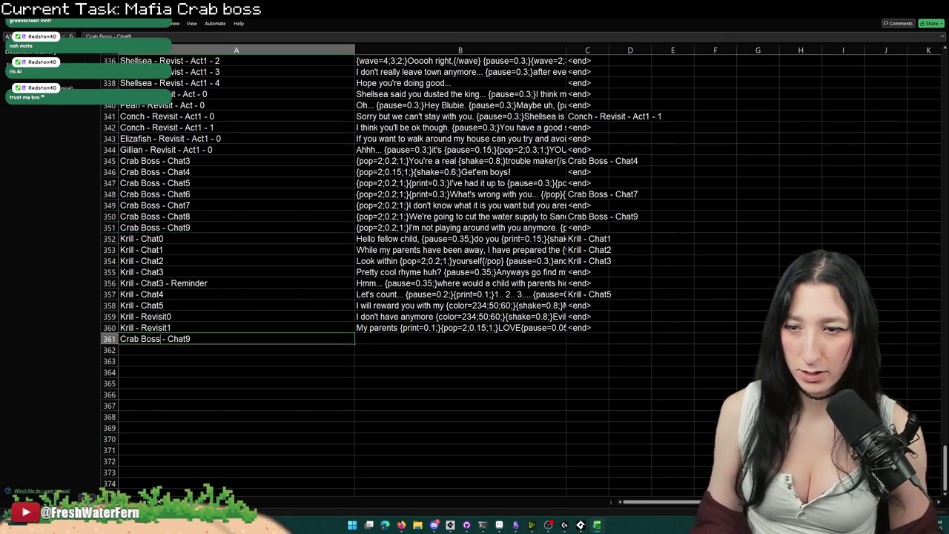
pyautogui.press('F2')
pyautogui.press('BackSpace')
pyautogui.write('10')
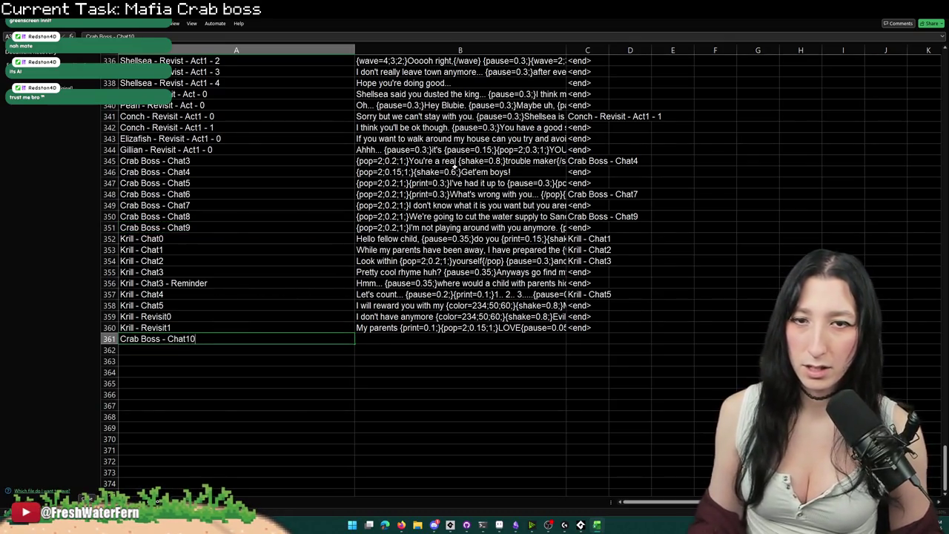
pyautogui.click(453, 171)
pyautogui.click(452, 160)
pyautogui.hotkey('alt', 'Tab')
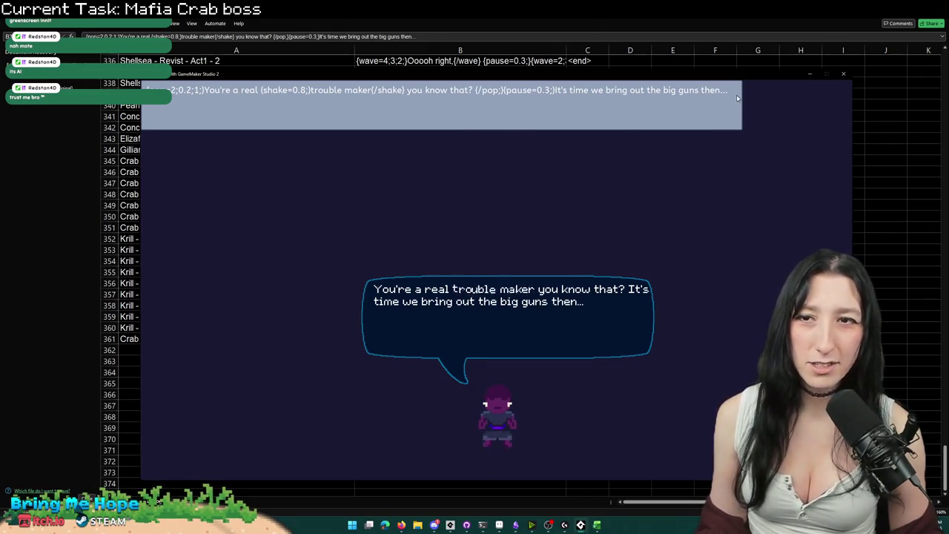
# Step: Paste the copied Crab Boss line and rework it, replacing 'trouble maker' and 'you know that'
pyautogui.hotkey('ctrl', 'a')
pyautogui.hotkey('ctrl', 'v')
pyautogui.press('Return')
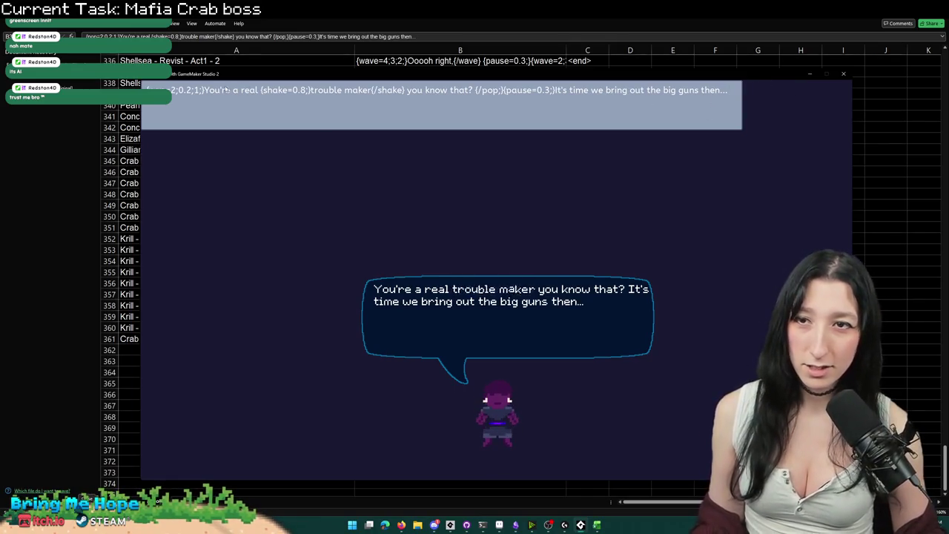
pyautogui.moveTo(203, 90); pyautogui.dragTo(255, 90)
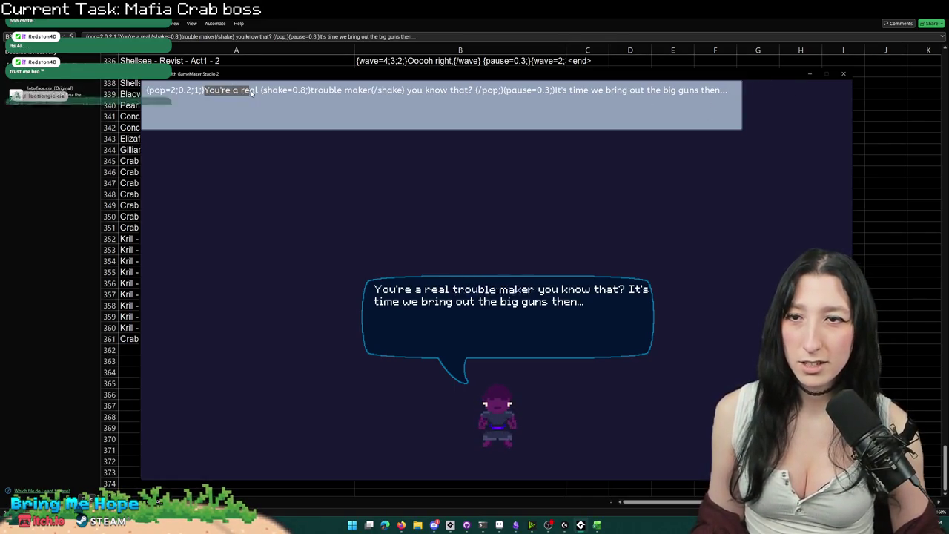
pyautogui.click(310, 90)
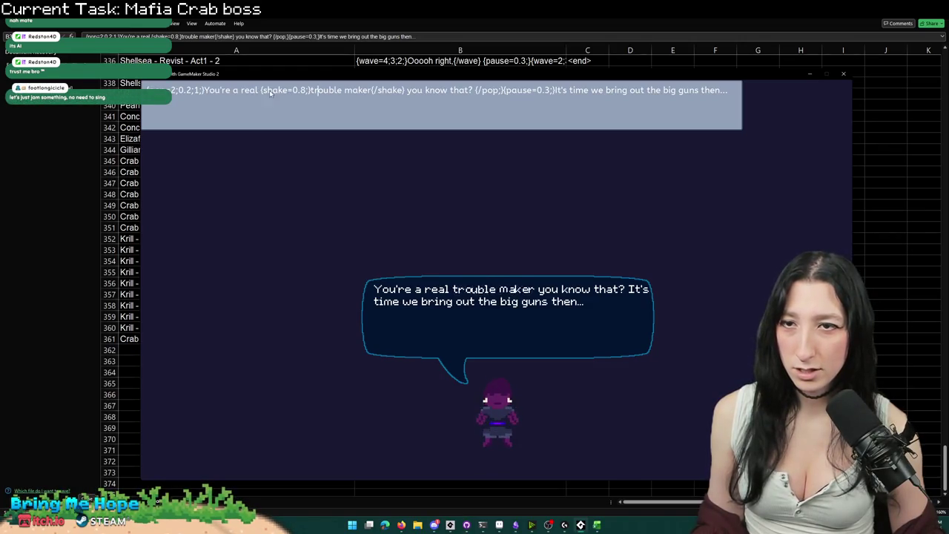
pyautogui.moveTo(257, 90)
pyautogui.mouseDown()
pyautogui.moveTo(187, 90)
pyautogui.moveTo(222, 90)
pyautogui.mouseUp()
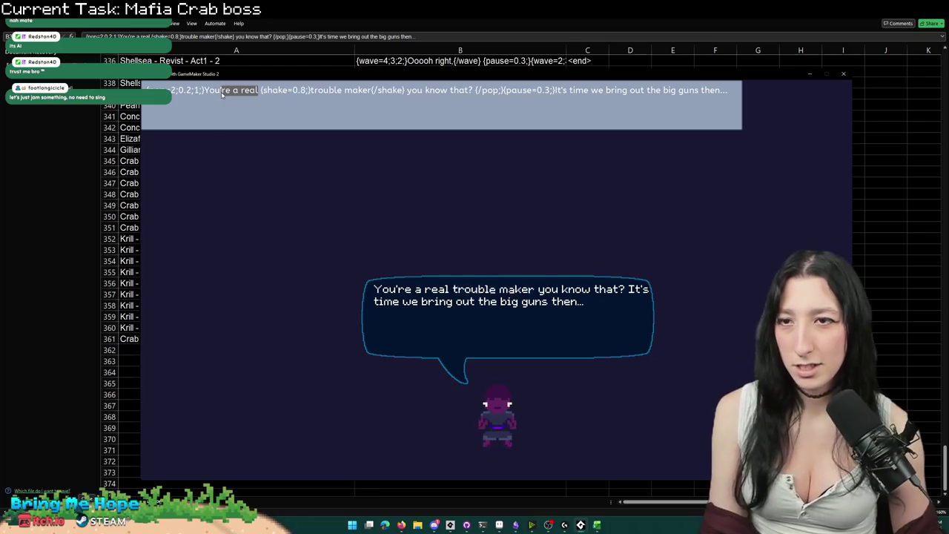
pyautogui.press('BackSpace')
pyautogui.press('BackSpace')
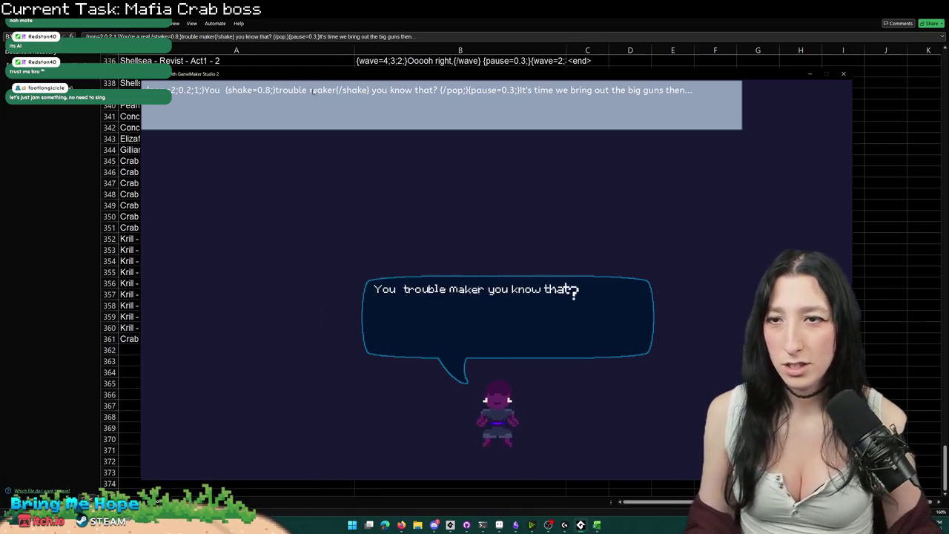
pyautogui.moveTo(272, 89); pyautogui.dragTo(332, 90)
pyautogui.write('LOVE BACK SHOTS')
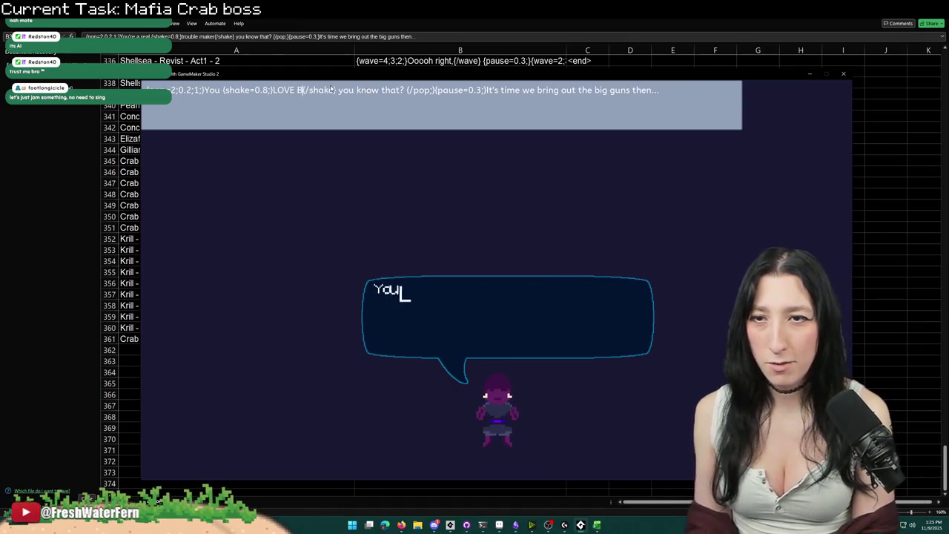
pyautogui.moveTo(451, 91); pyautogui.dragTo(386, 93)
pyautogui.write("don't you")
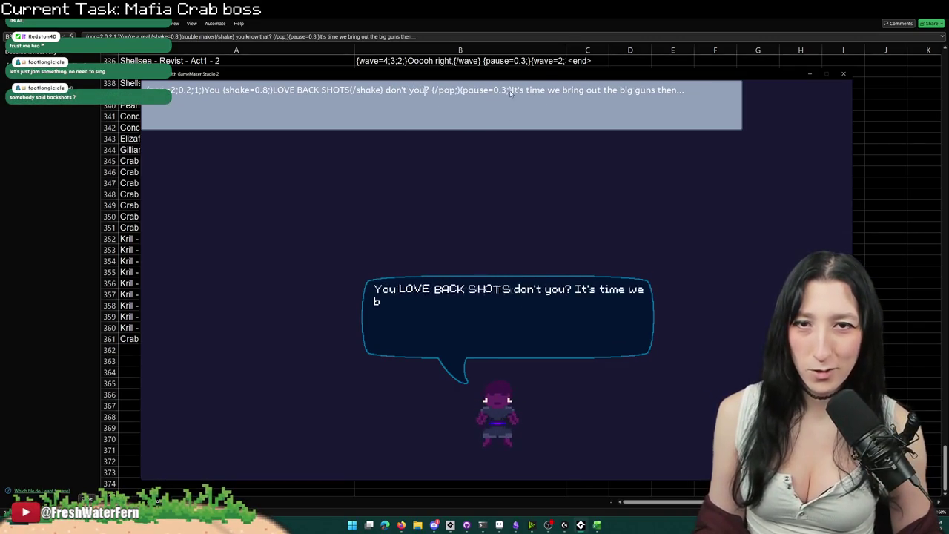
pyautogui.moveTo(460, 92); pyautogui.dragTo(811, 106)
pyautogui.press('BackSpace')
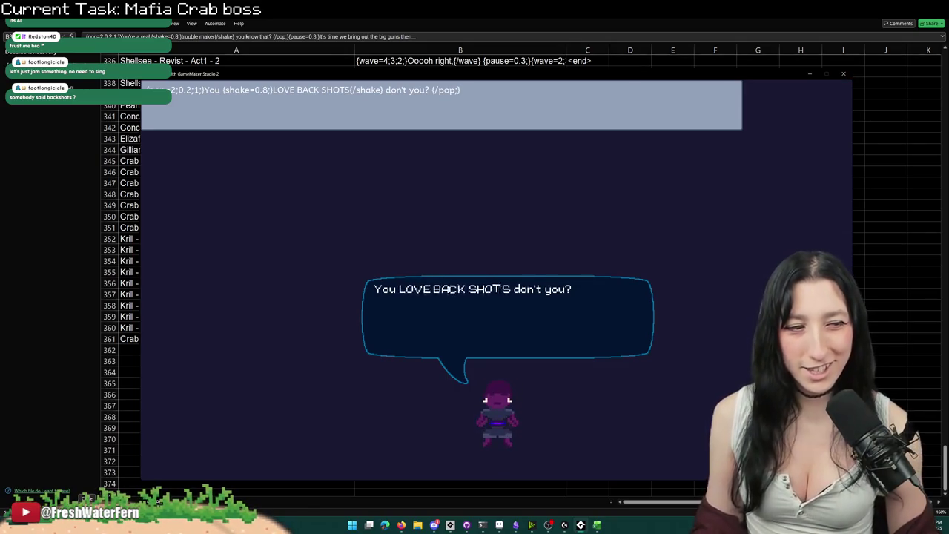
# Step: Replace the text with 'If you want a job done right...' prefixed by {wave=2;0.2;1;}
pyautogui.hotkey('ctrl', 'a')
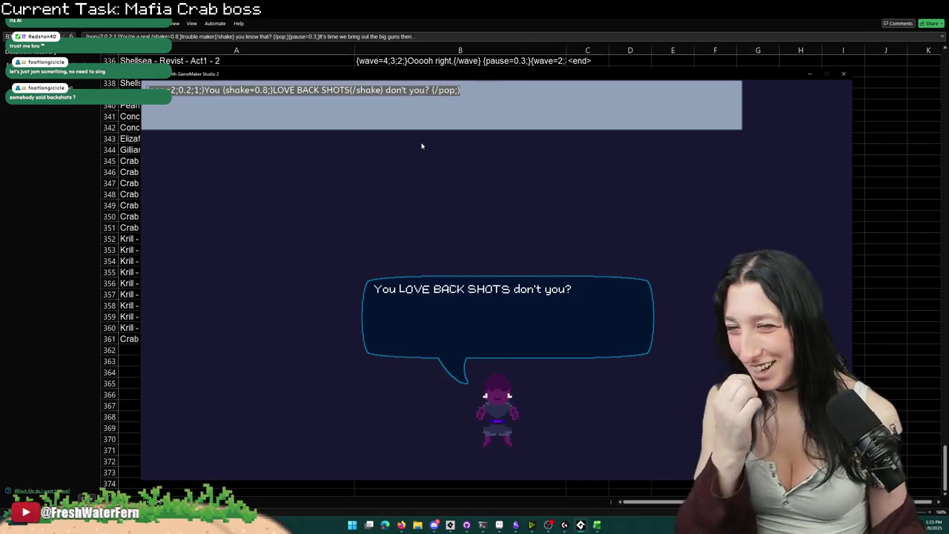
pyautogui.click(258, 123)
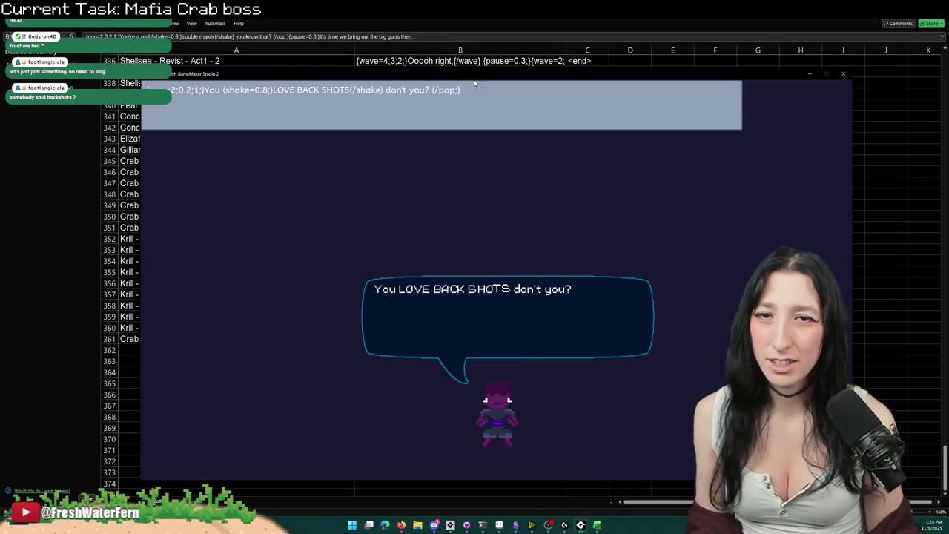
pyautogui.hotkey('ctrl', 'a')
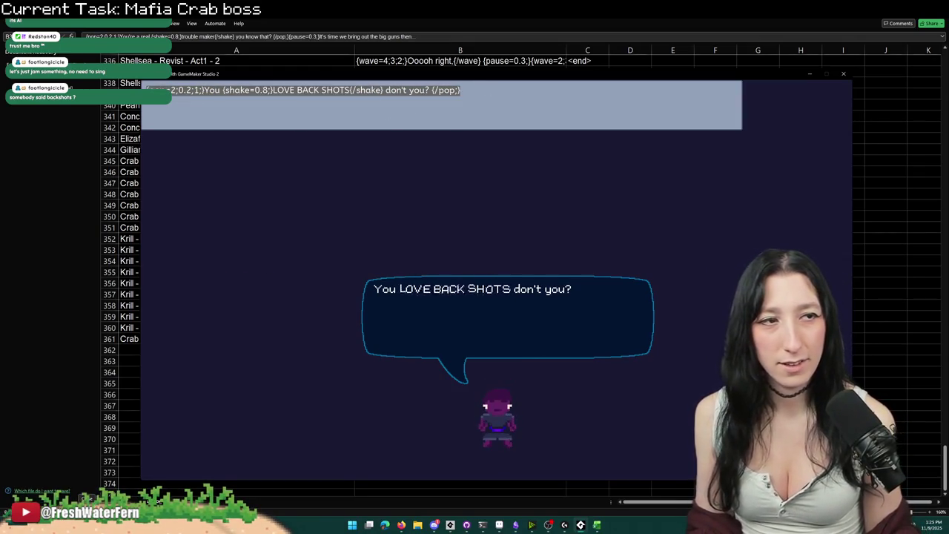
pyautogui.write('If you want a job done r')
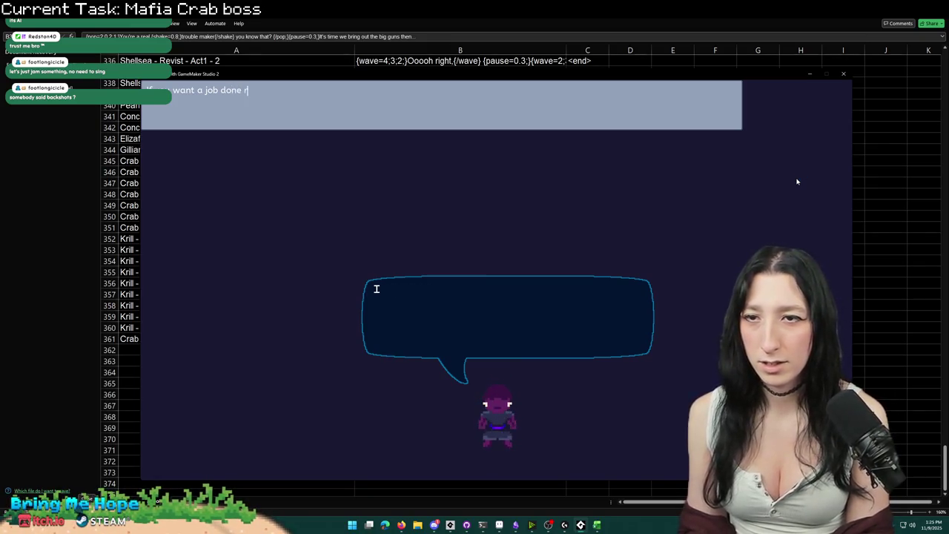
pyautogui.write('ight you got to')
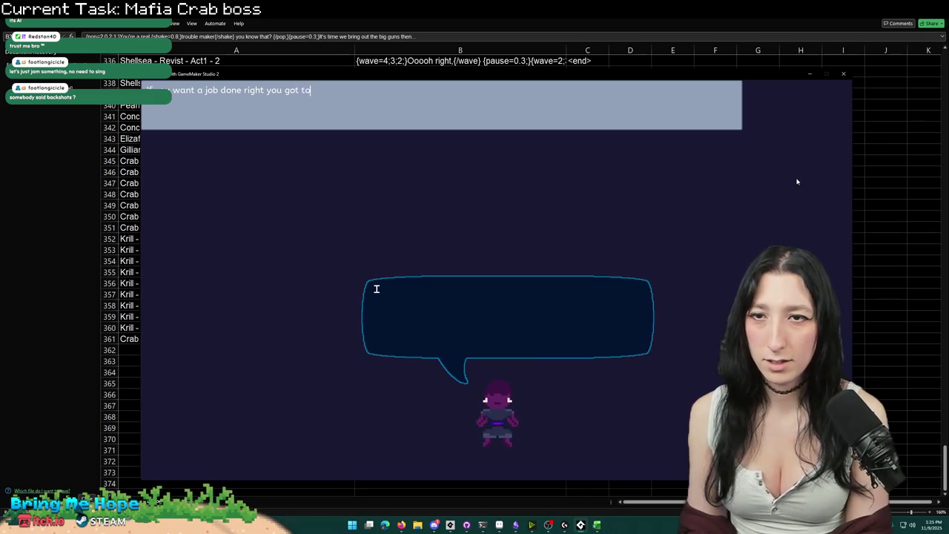
pyautogui.write('lf.')
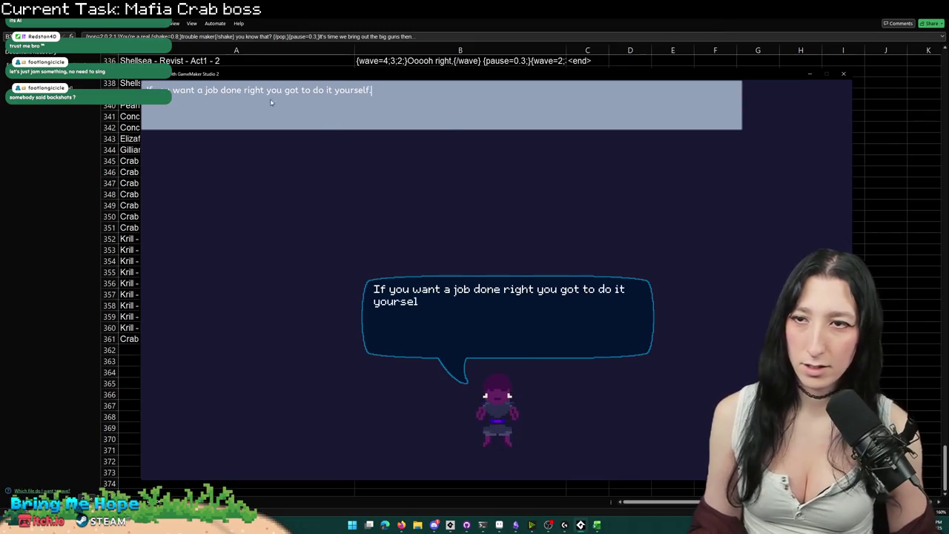
pyautogui.press('Home')
pyautogui.write('{wave=2;0.2;1;}')
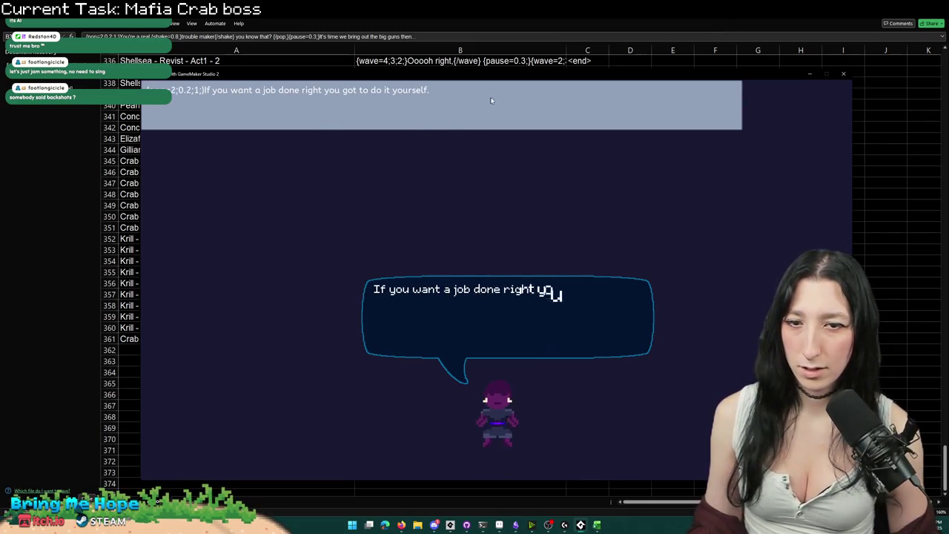
# Step: Change 'gun-jitsu' to 'crab-jitsu' in the next line and paste it into B362
pyautogui.press('Return')
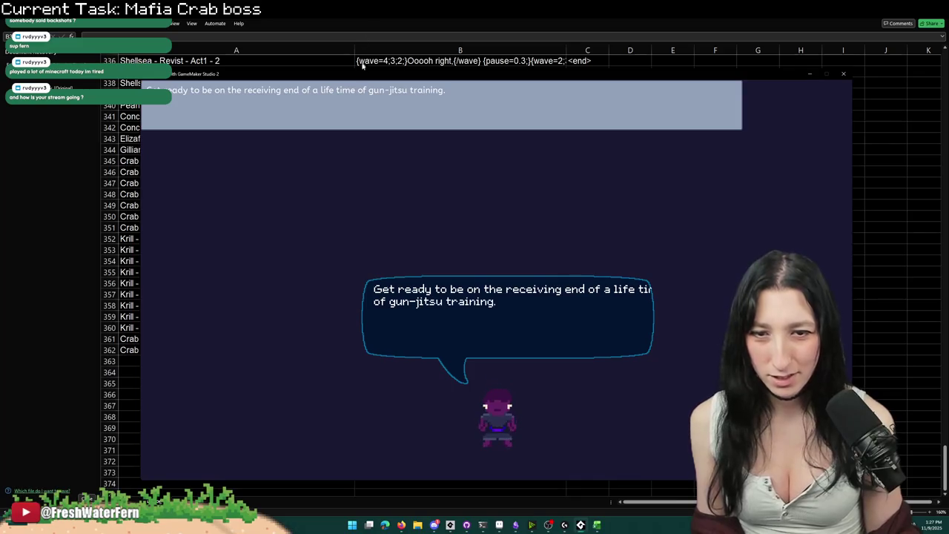
pyautogui.doubleClick(272, 87)
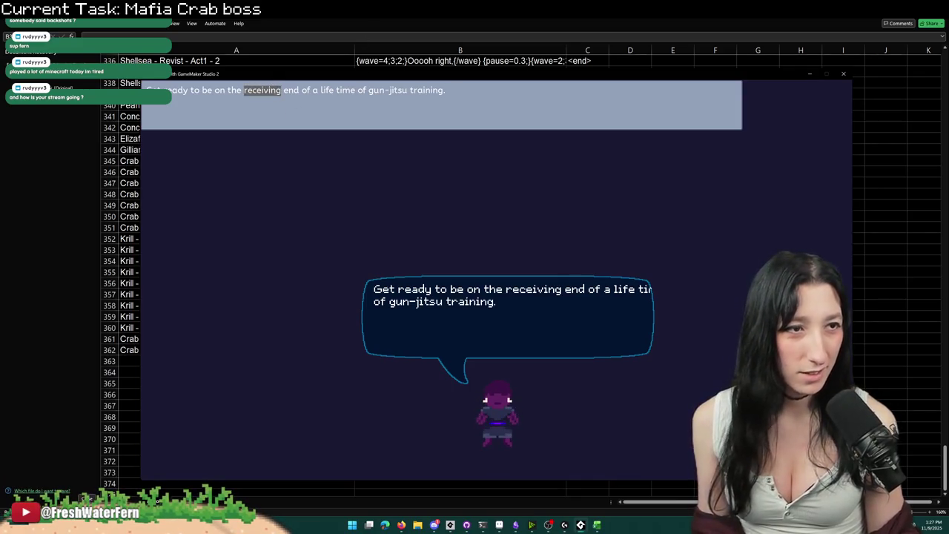
pyautogui.hotkey('alt', 'Tab')
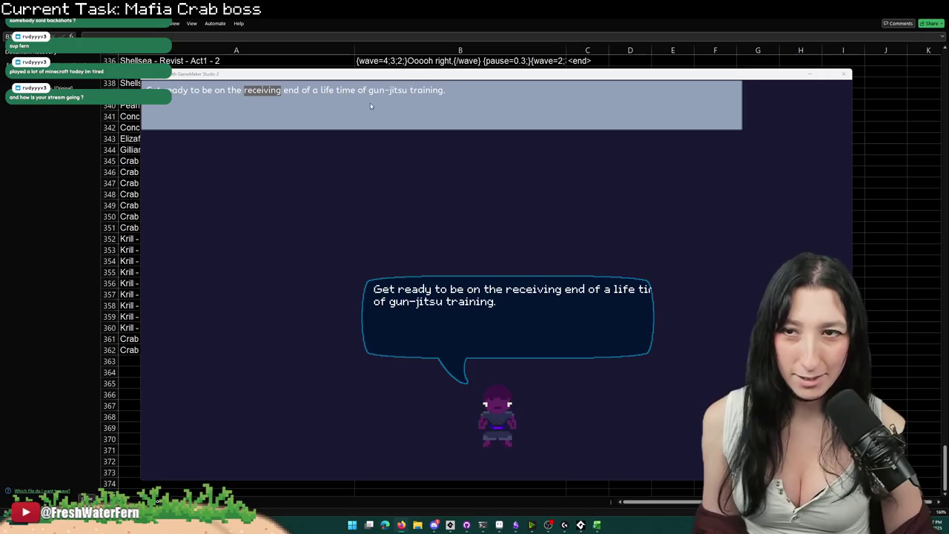
pyautogui.click(356, 91)
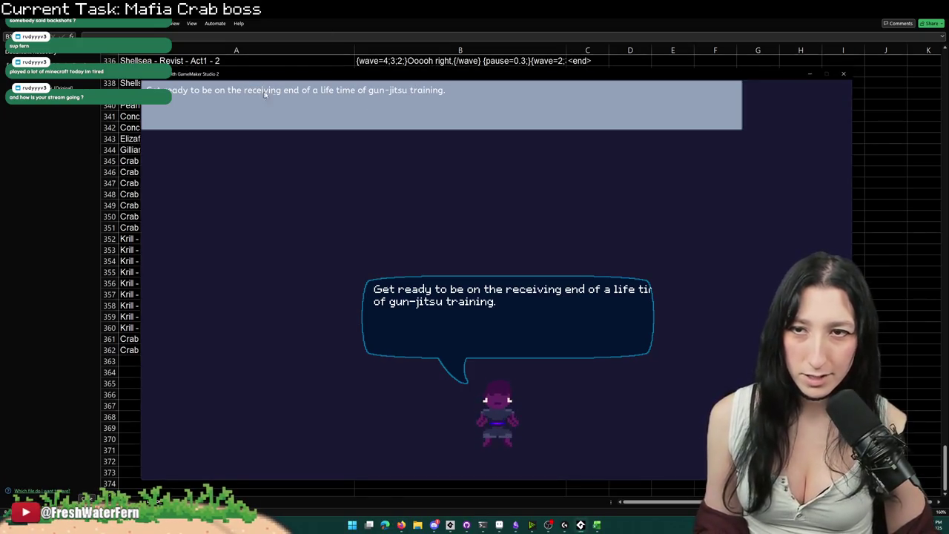
pyautogui.moveTo(367, 91); pyautogui.dragTo(378, 92)
pyautogui.write('crab')
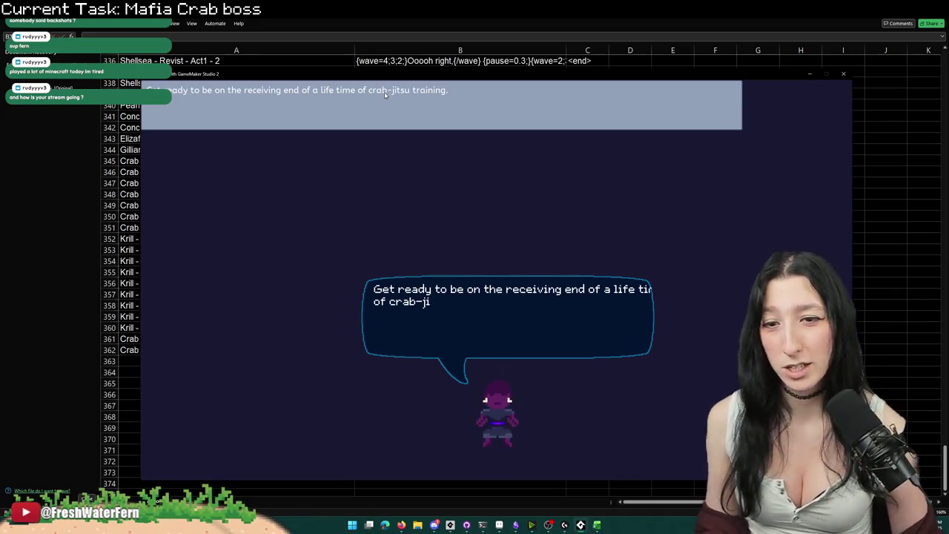
pyautogui.hotkey('ctrl', 'a')
pyautogui.hotkey('ctrl', 'c')
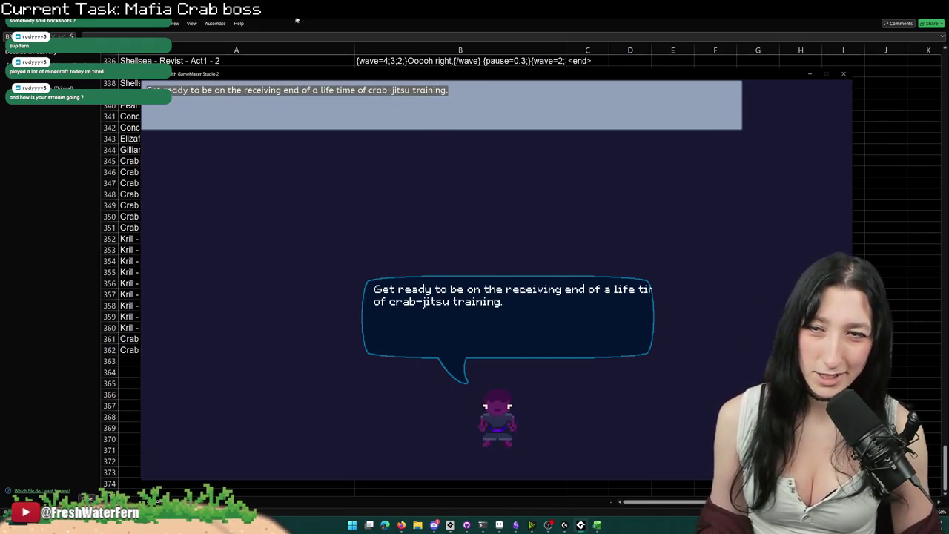
pyautogui.press('Escape')
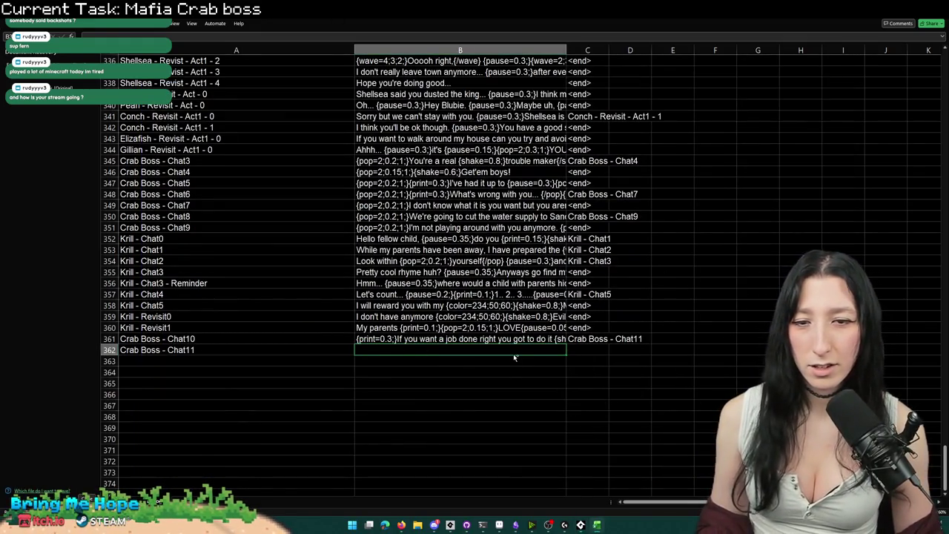
pyautogui.hotkey('ctrl', 'v')
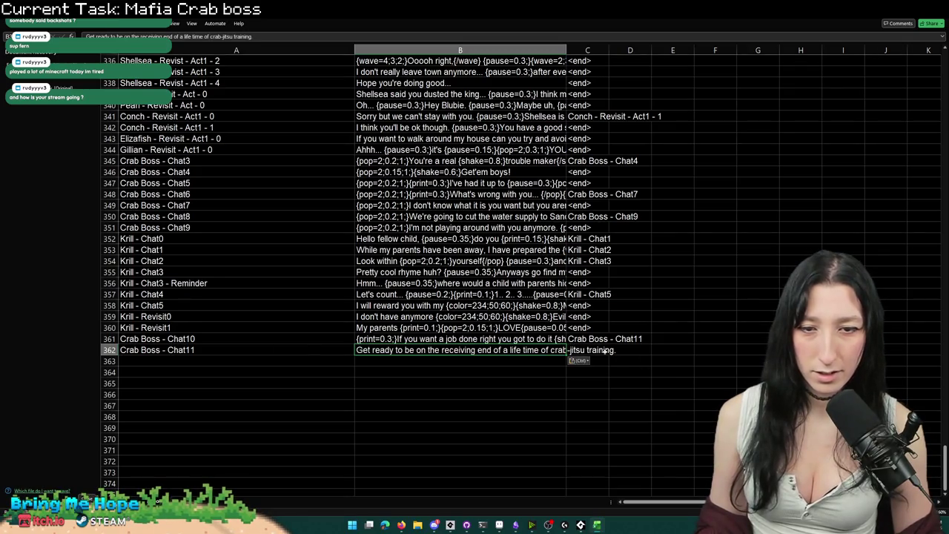
pyautogui.click(593, 349)
pyautogui.write('<end>')
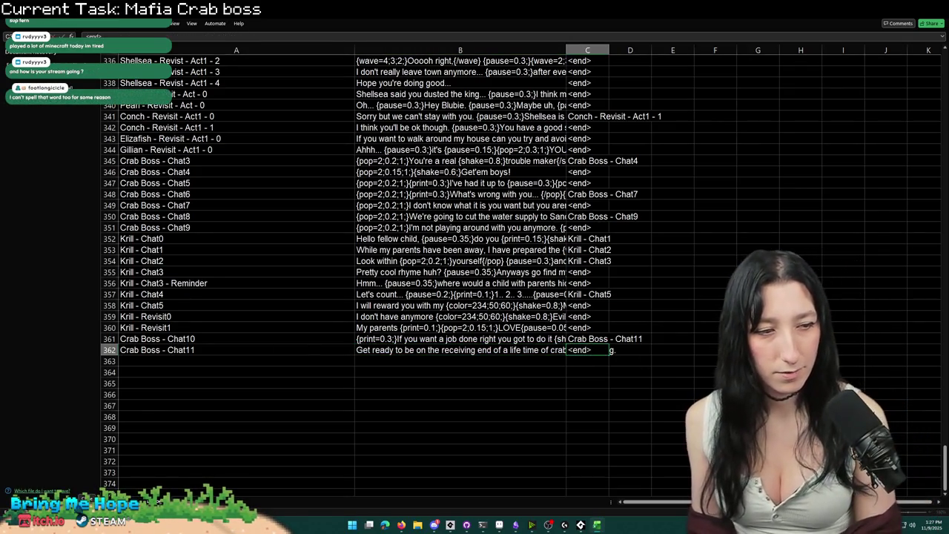
pyautogui.click(500, 372)
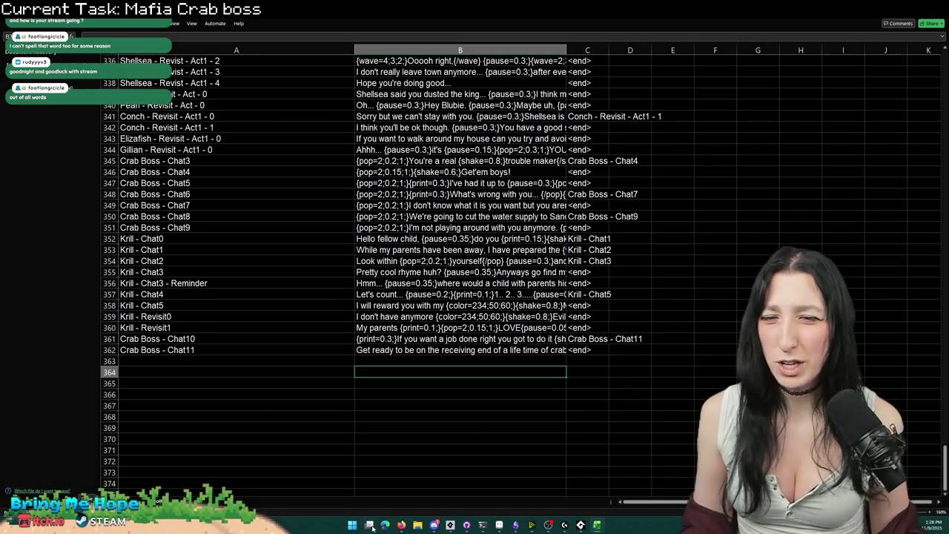
pyautogui.click(370, 525)
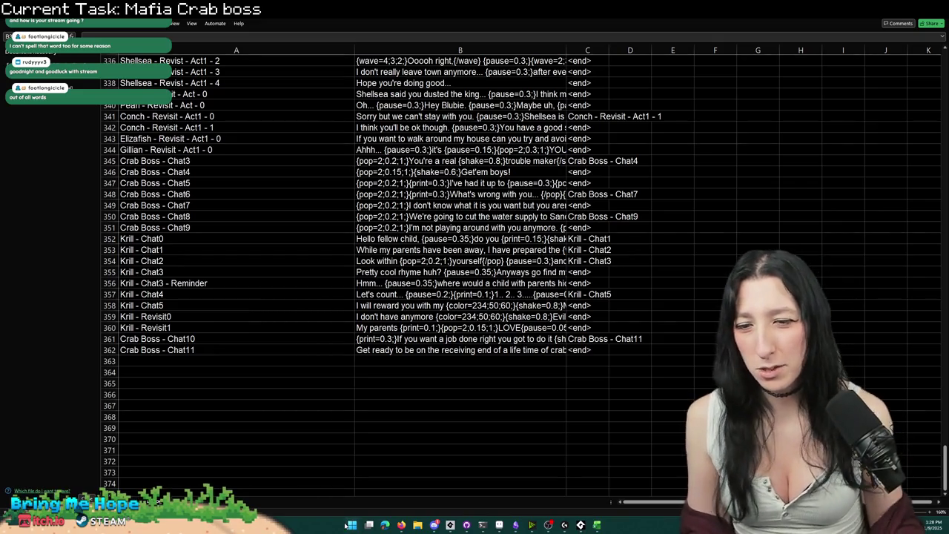
pyautogui.click(356, 530)
# Step: Launch Notepad, enlarge the text, and type receive, transport and retrieve on separate lines
pyautogui.write('notepad')
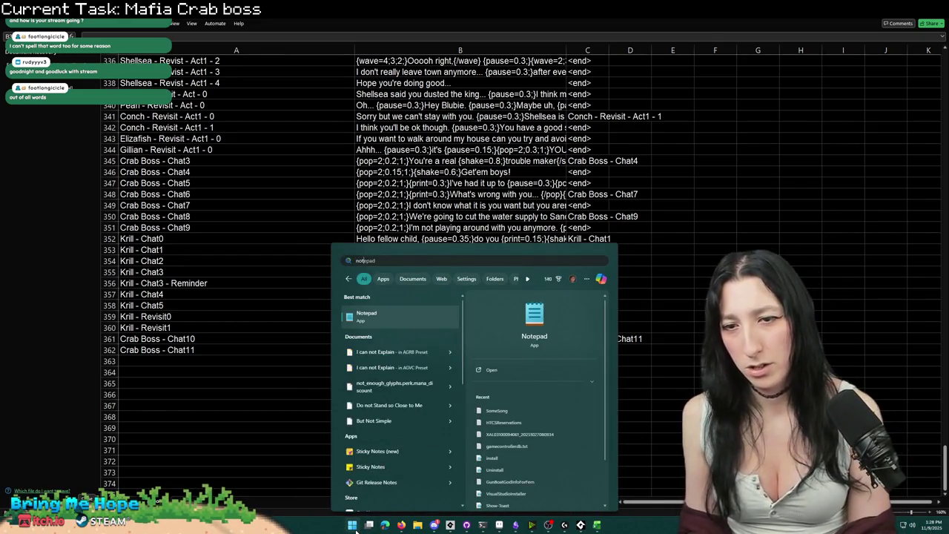
pyautogui.press('Return')
pyautogui.write('re')
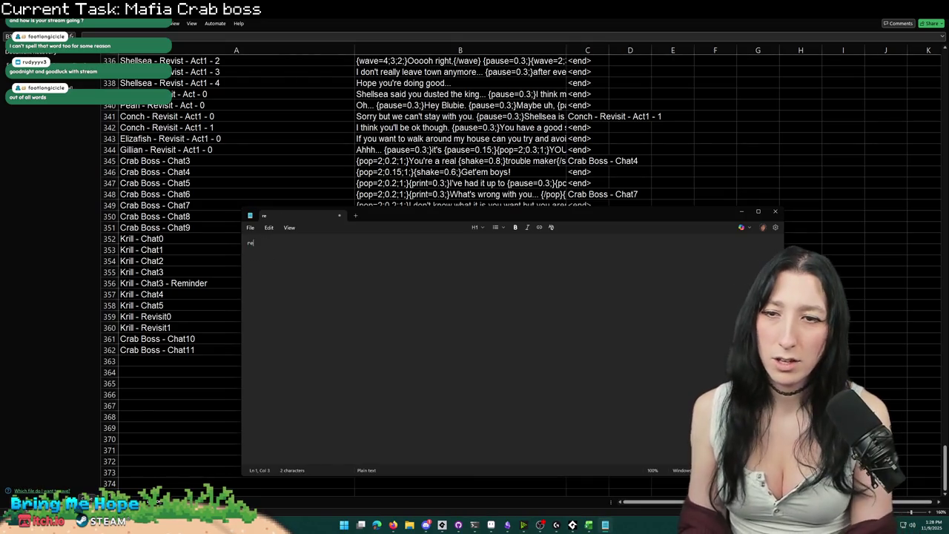
pyautogui.hotkey('ctrl', '+')
pyautogui.hotkey('ctrl', '+')
pyautogui.write('transportk')
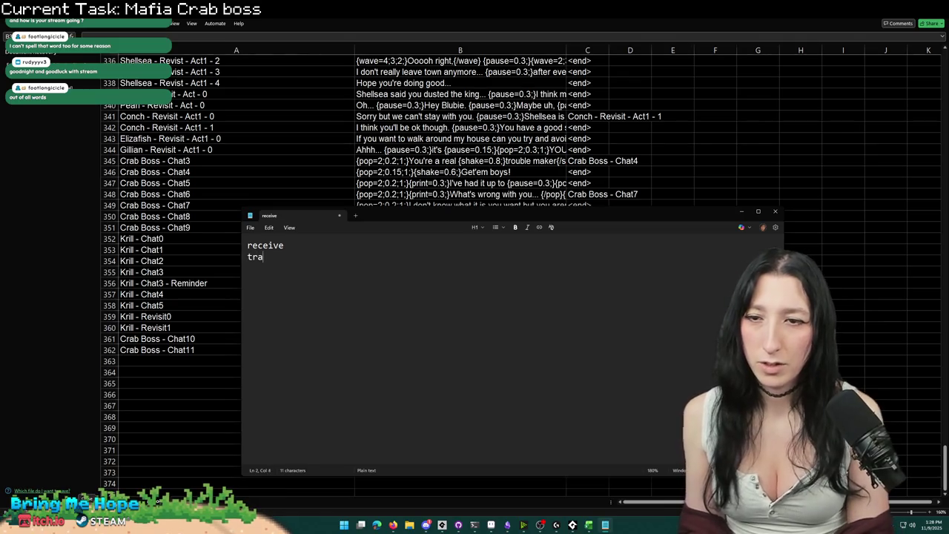
pyautogui.press('BackSpace')
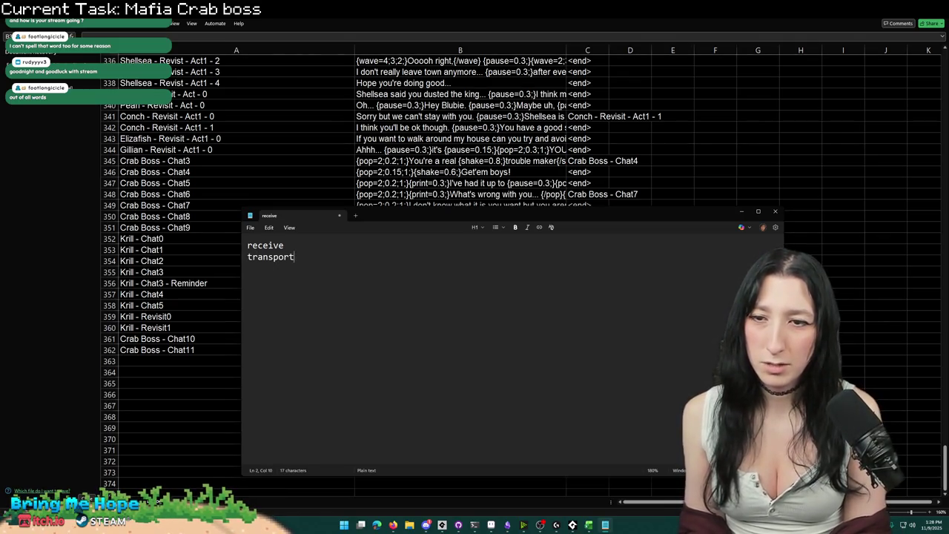
pyautogui.write('retrieve')
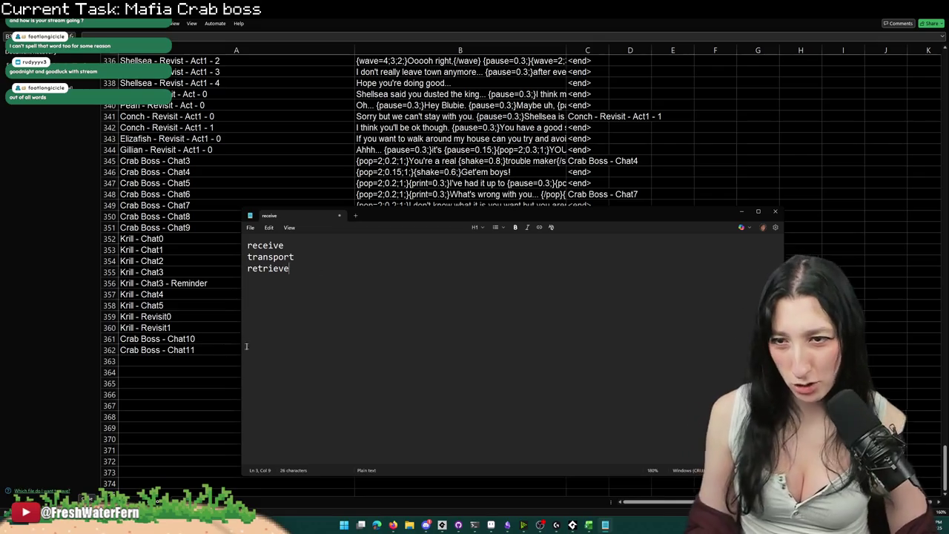
pyautogui.hotkey('shift', 'Home')
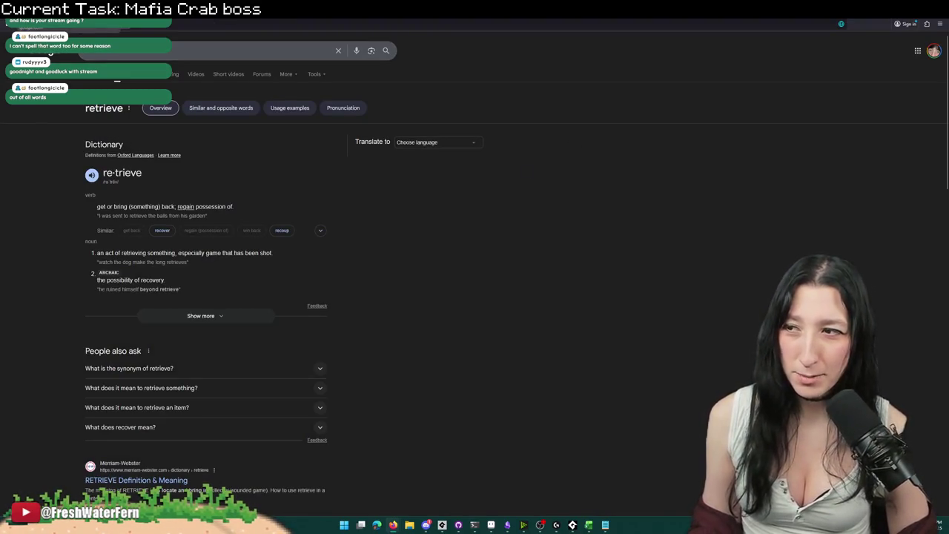
pyautogui.hotkey('alt', 'Tab')
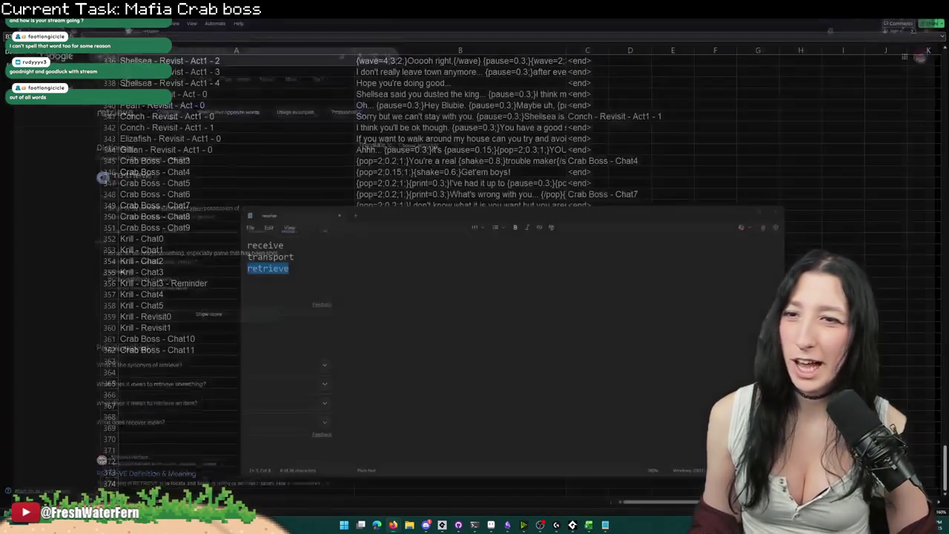
# Step: Delete transport from the word list and remove the leftover blank line
pyautogui.doubleClick(300, 270)
pyautogui.doubleClick(288, 247)
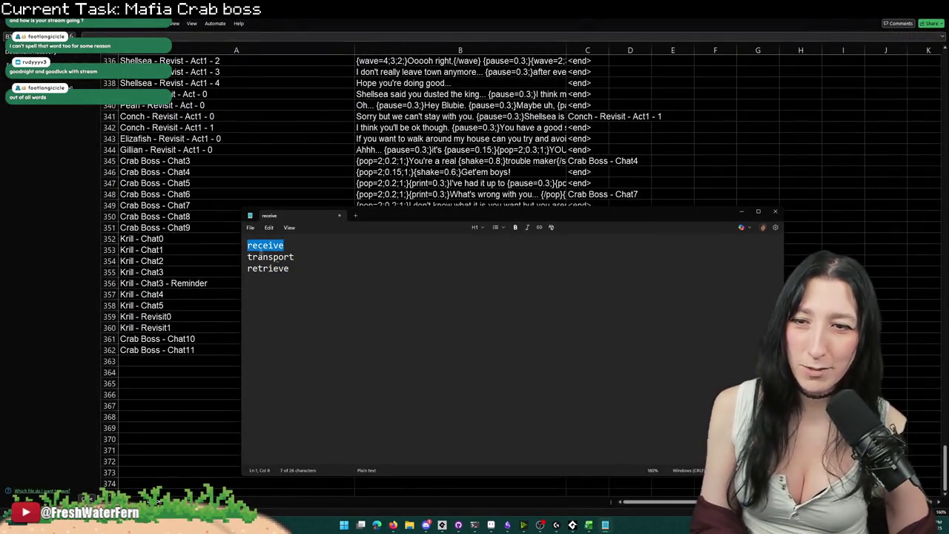
pyautogui.click(295, 257)
pyautogui.doubleClick(295, 256)
pyautogui.press('BackSpace')
pyautogui.doubleClick(273, 246)
pyautogui.doubleClick(275, 269)
pyautogui.click(252, 256)
pyautogui.press('BackSpace')
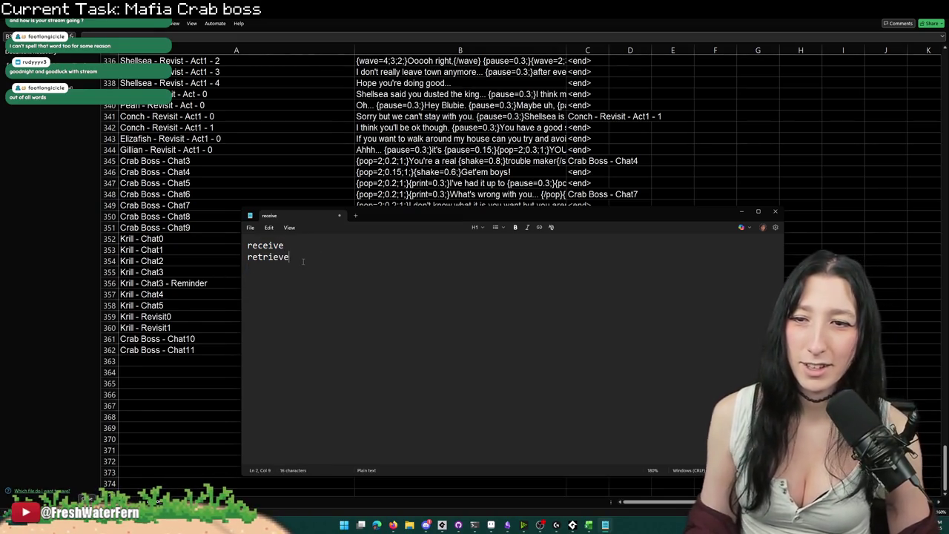
pyautogui.moveTo(279, 246); pyautogui.dragTo(255, 247)
pyautogui.click(291, 245)
# Step: Zoom in and add Grieve on a new line below retrieve
pyautogui.scroll(4, 303, 276)
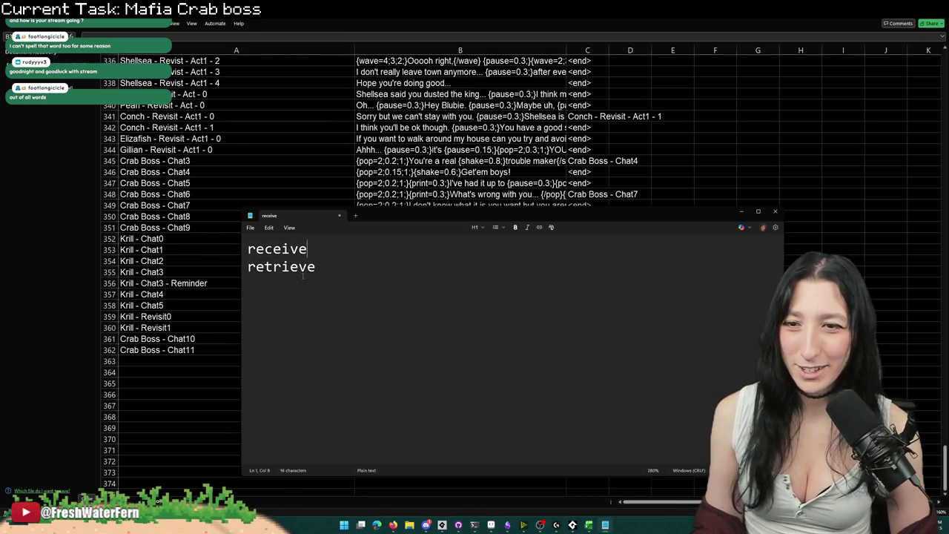
pyautogui.scroll(10, 302, 276)
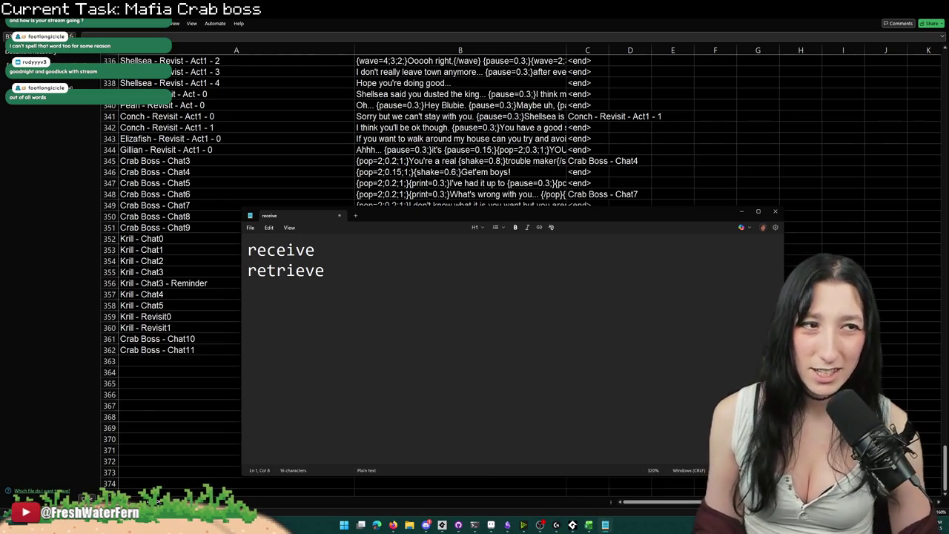
pyautogui.click(470, 269)
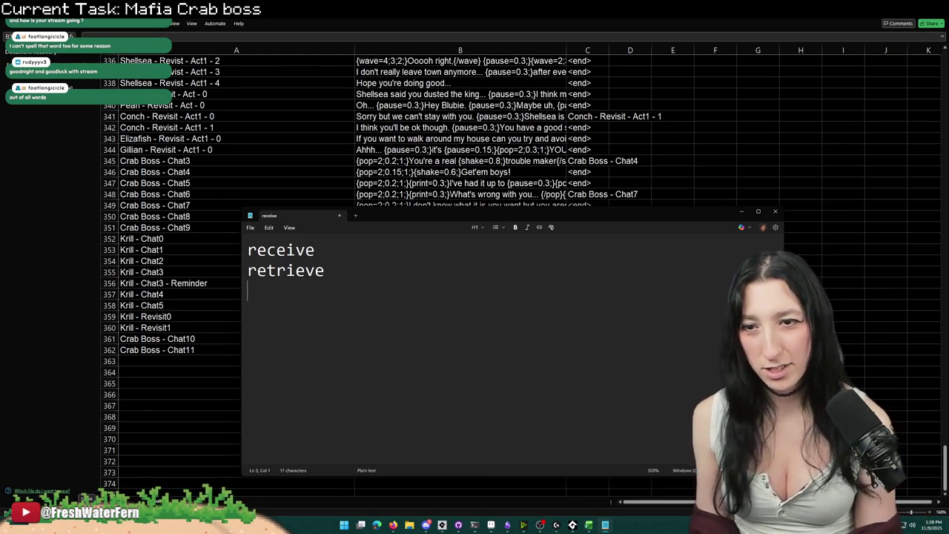
pyautogui.press('Return')
pyautogui.write('i')
pyautogui.press('BackSpace')
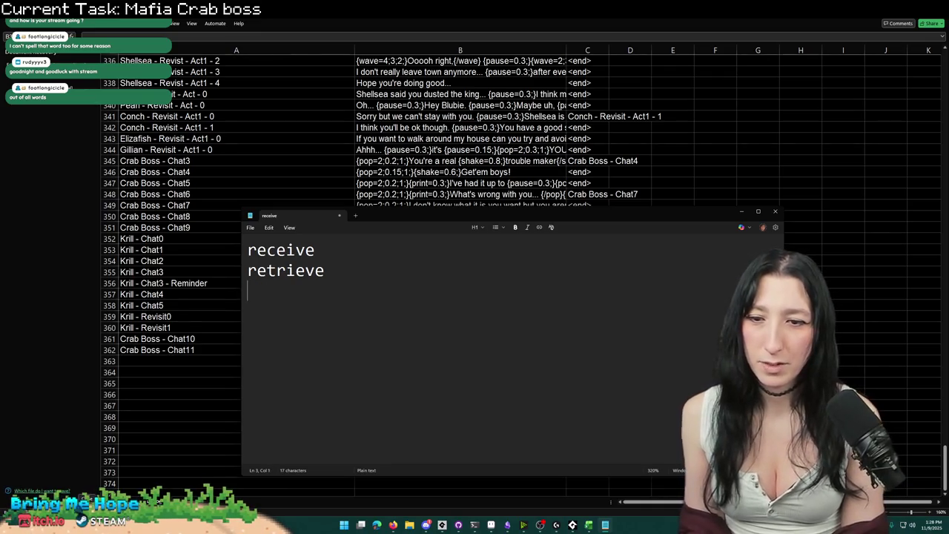
pyautogui.write('Grieve')
pyautogui.press('BackSpace')
pyautogui.press('BackSpace')
pyautogui.press('BackSpace')
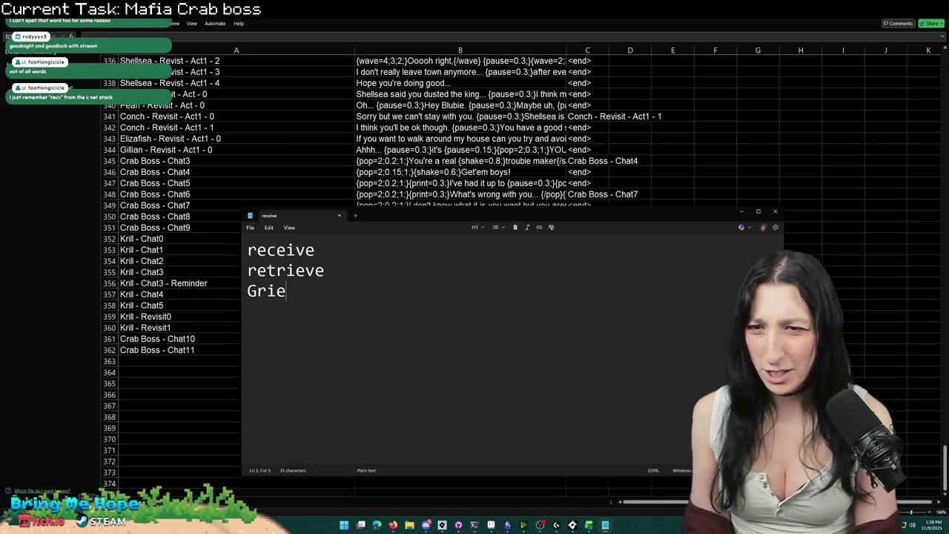
pyautogui.write('eive')
pyautogui.press('BackSpace')
pyautogui.press('BackSpace')
pyautogui.press('BackSpace')
pyautogui.press('BackSpace')
pyautogui.write('ioev')
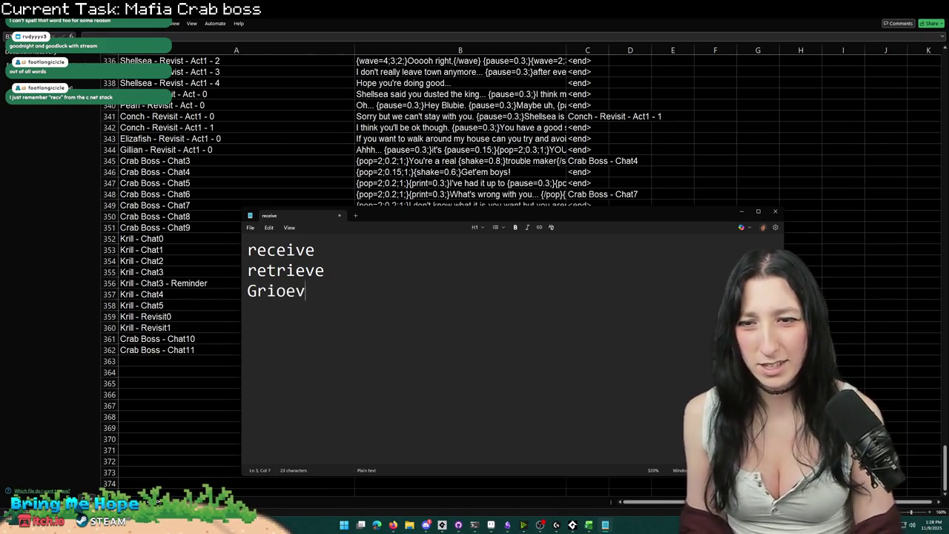
pyautogui.press('BackSpace')
pyautogui.press('BackSpace')
pyautogui.press('BackSpace')
pyautogui.write('eve')
pyautogui.hotkey('shift', 'Left')
pyautogui.hotkey('shift', 'Left')
pyautogui.hotkey('shift', 'Left')
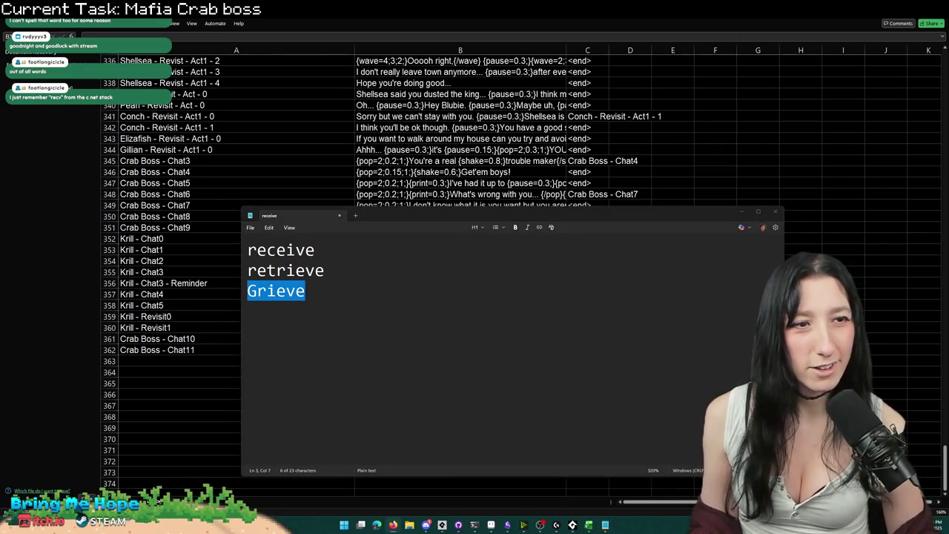
# Step: Start a fourth word, erase the misspelled Griefw, and return the caret to the list
pyautogui.click(364, 316)
pyautogui.press('Return')
pyautogui.write('Griefw')
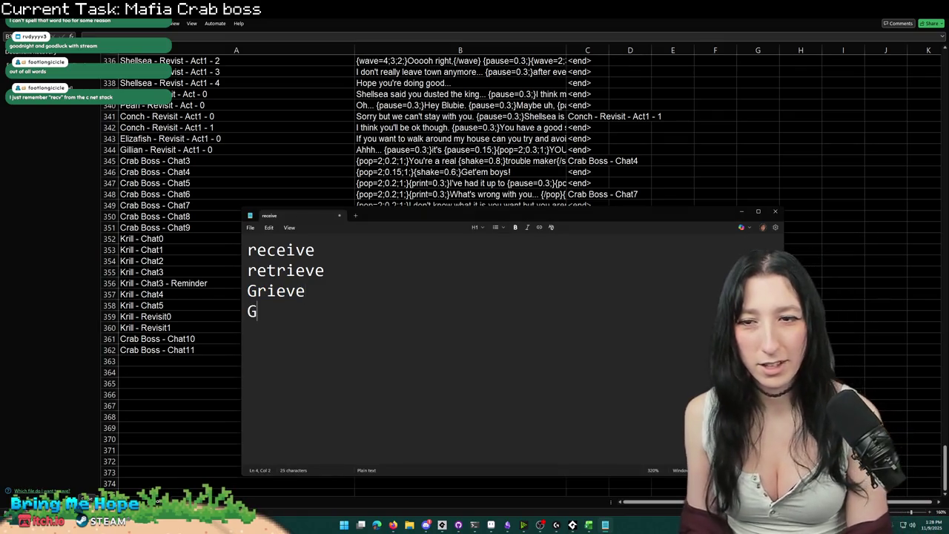
pyautogui.press('BackSpace')
pyautogui.press('BackSpace')
pyautogui.press('BackSpace')
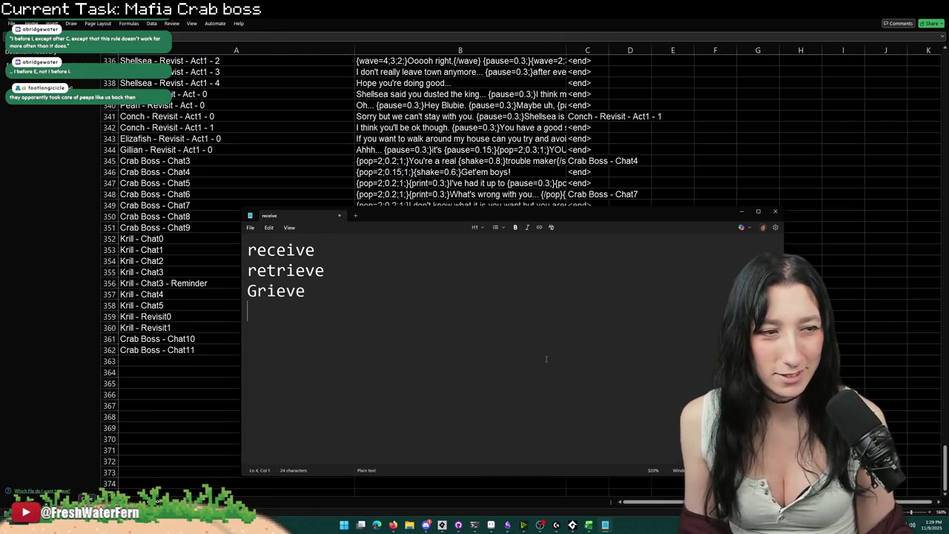
pyautogui.click(467, 272)
pyautogui.press('Up')
pyautogui.press('Down')
pyautogui.press('Down')
# Step: Capitalise the first words and type Seive on the fourth line
pyautogui.write('R')
pyautogui.moveTo(247, 270)
pyautogui.mouseDown()
pyautogui.moveTo(256, 271)
pyautogui.moveTo(256, 250)
pyautogui.mouseUp()
pyautogui.write('R')
pyautogui.click(341, 289)
pyautogui.click(327, 321)
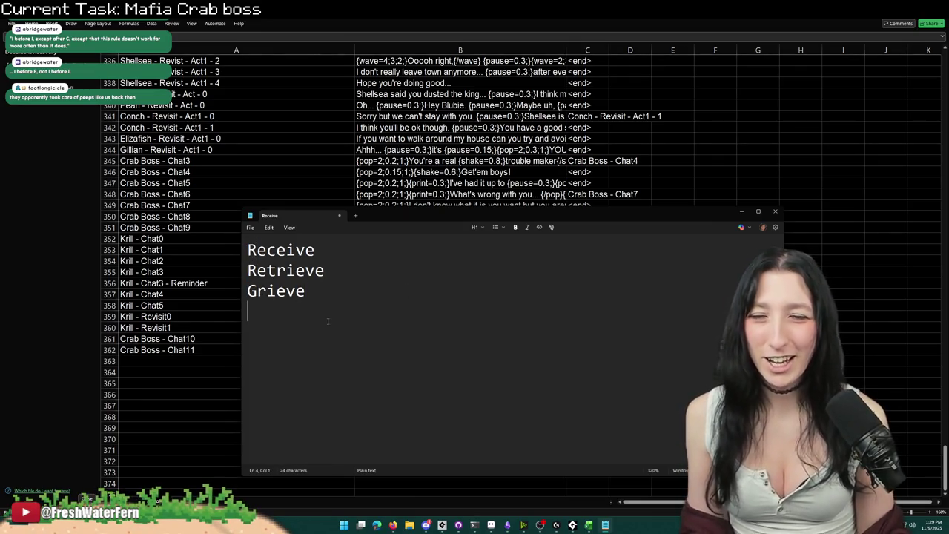
pyautogui.write('Seive')
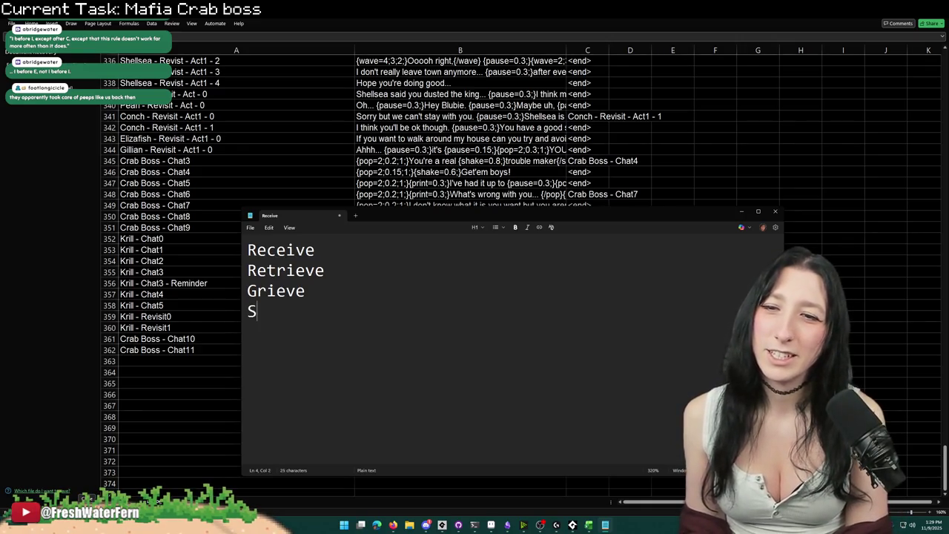
pyautogui.moveTo(324, 321); pyautogui.dragTo(172, 331)
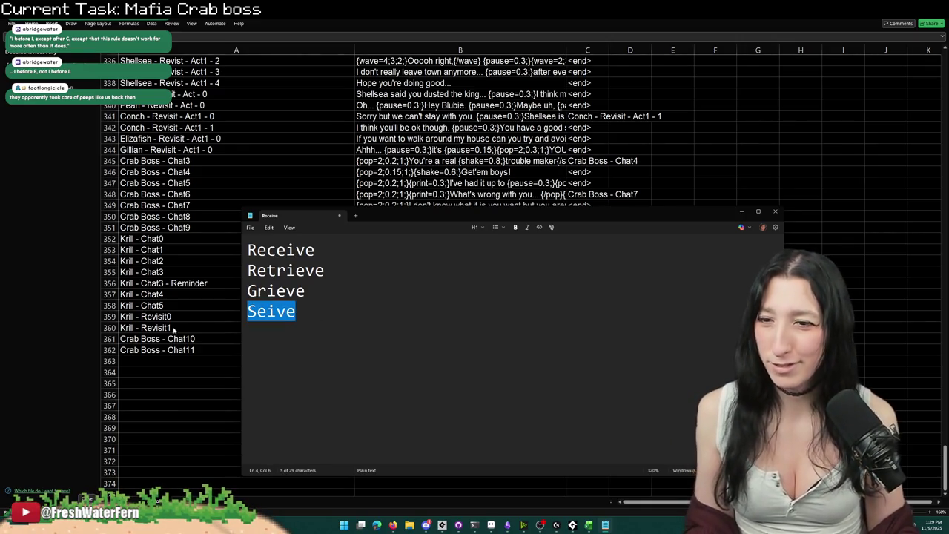
# Step: Check the spelling online, correct Seive to Sieve, and add Achieve below it
pyautogui.hotkey('alt', 'Tab')
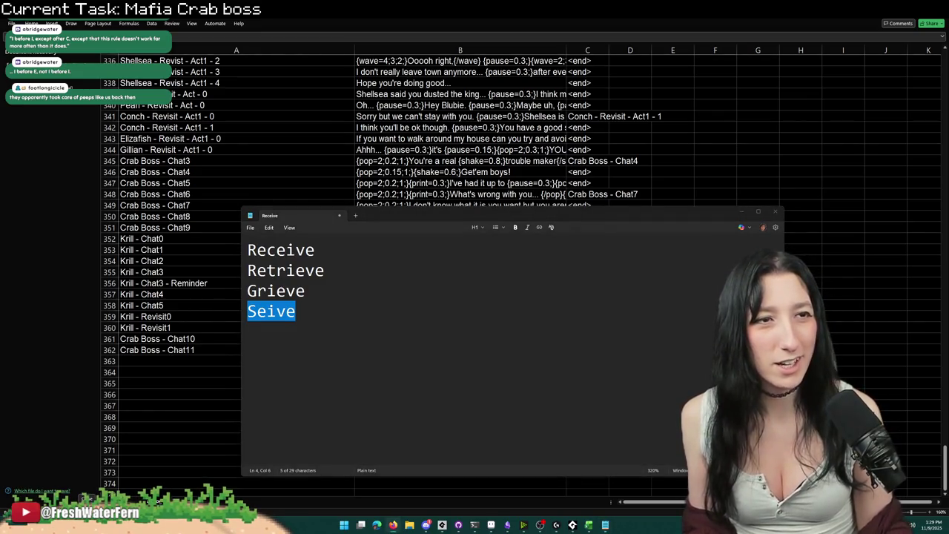
pyautogui.hotkey('alt', 'Tab')
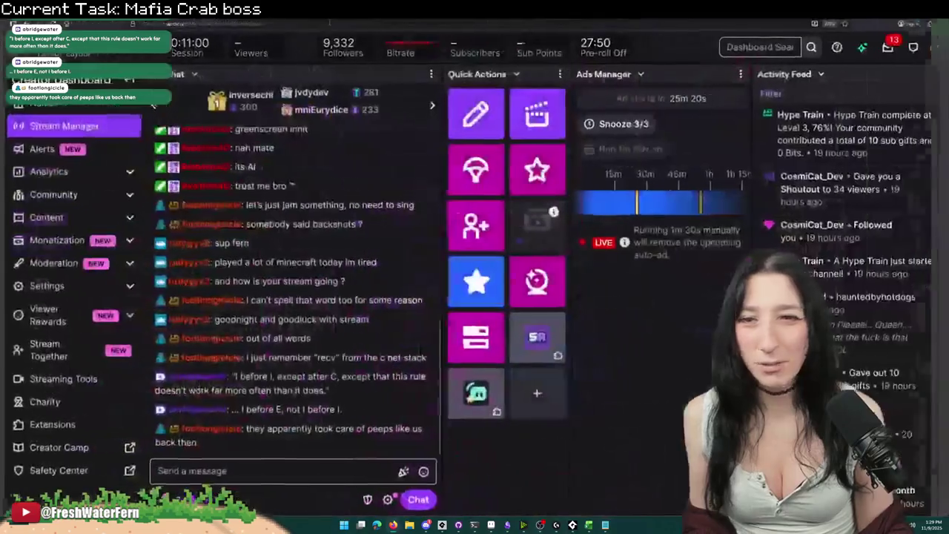
pyautogui.hotkey('alt', 'Tab')
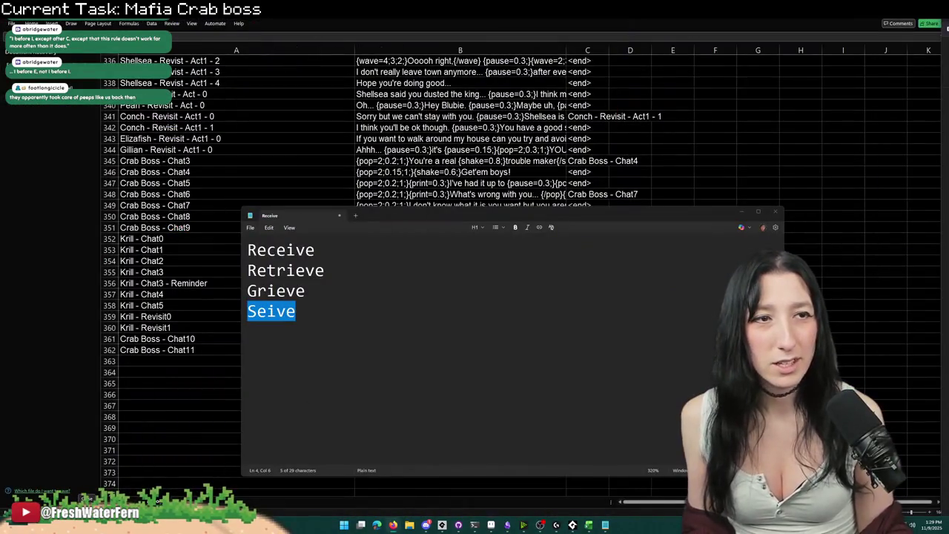
pyautogui.hotkey('alt', 'Tab')
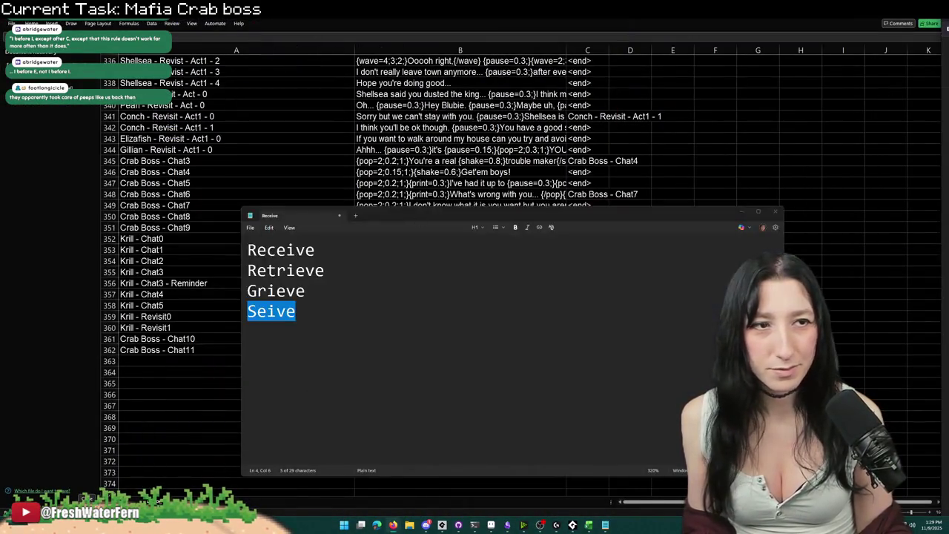
pyautogui.hotkey('alt', 'Tab')
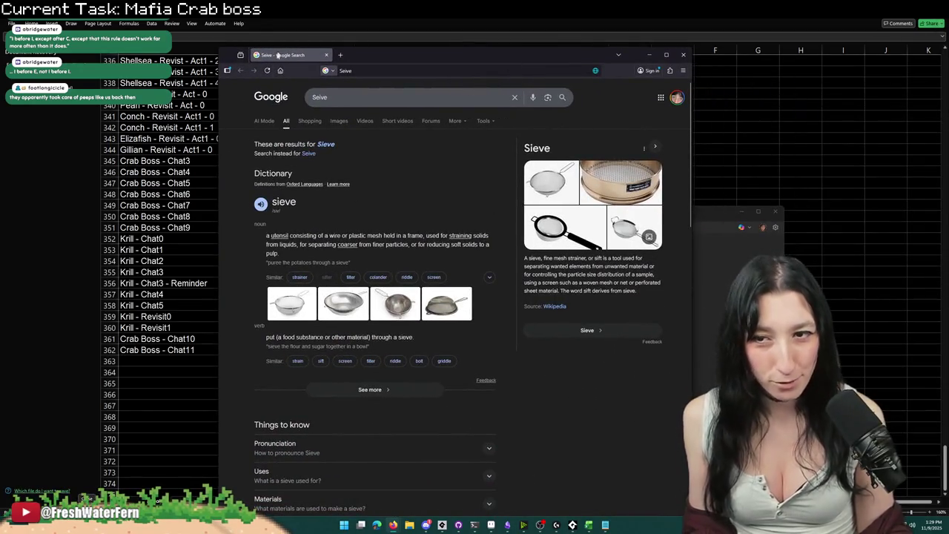
pyautogui.hotkey('alt', 'Tab')
pyautogui.hotkey('shift', 'Left')
pyautogui.hotkey('shift', 'Left')
pyautogui.hotkey('shift', 'Left')
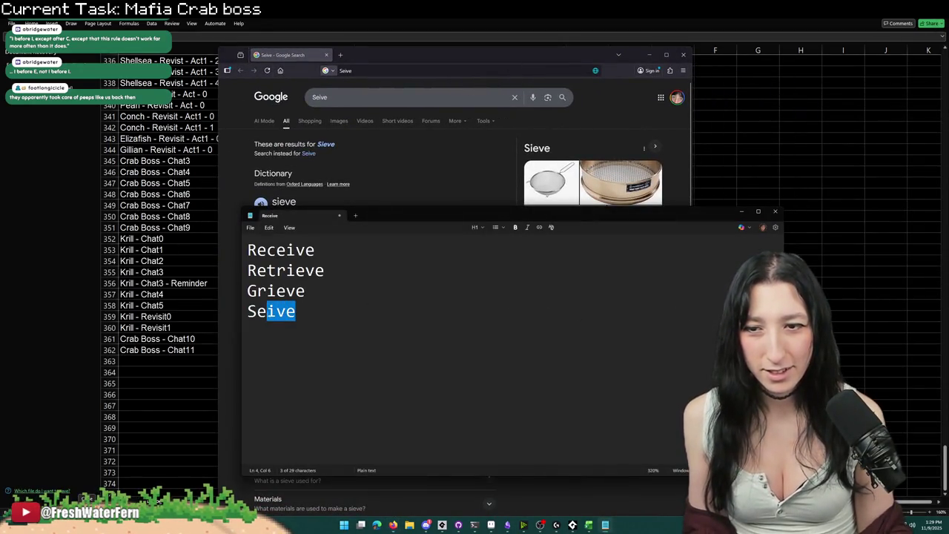
pyautogui.write('Sievek')
pyautogui.press('BackSpace')
pyautogui.press('Return')
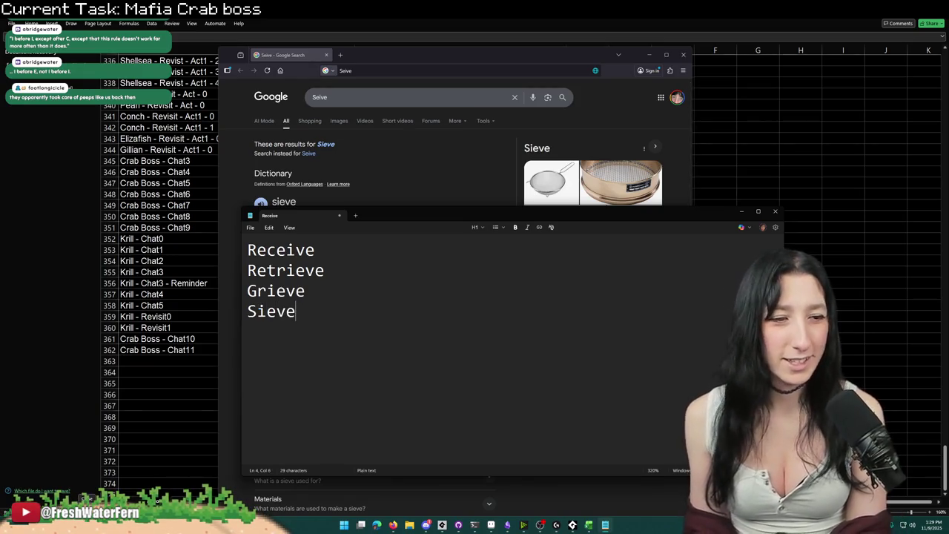
pyautogui.write('Achieve')
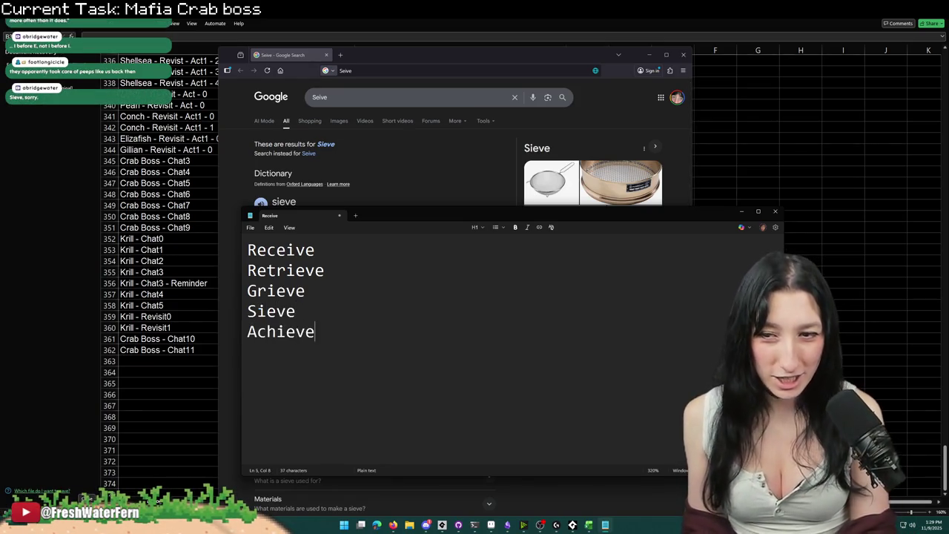
pyautogui.press('Return')
# Step: Run a Google search for Receive, then close the browser
pyautogui.click(305, 250)
pyautogui.doubleClick(308, 250)
pyautogui.hotkey('ctrl', 'c')
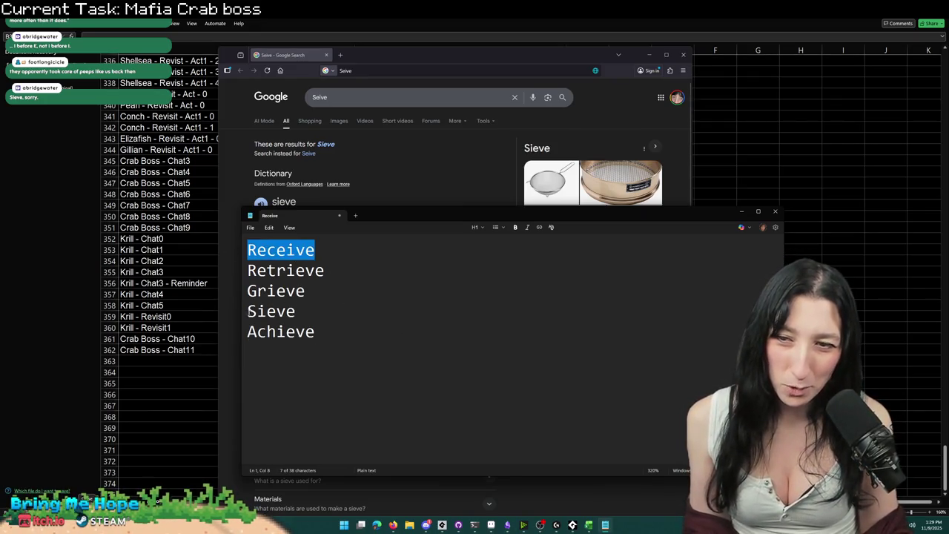
pyautogui.click(281, 250)
pyautogui.doubleClick(282, 249)
pyautogui.click(388, 94)
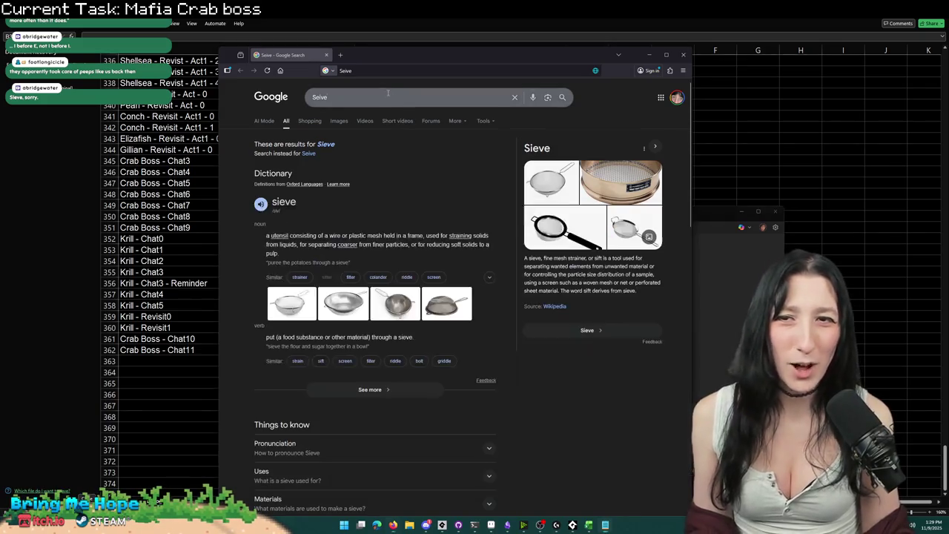
pyautogui.hotkey('ctrl', 'a')
pyautogui.hotkey('ctrl', 'v')
pyautogui.press('Return')
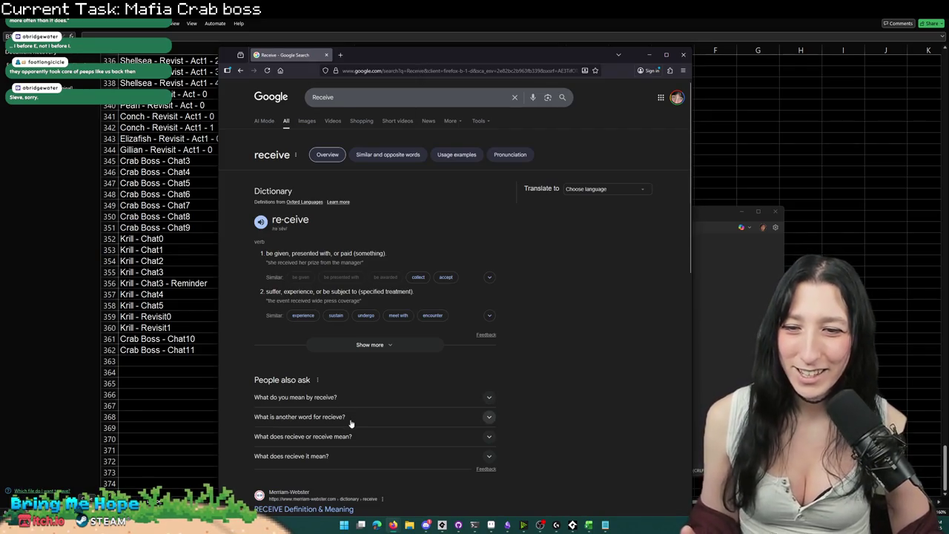
pyautogui.scroll(-3, 349, 421)
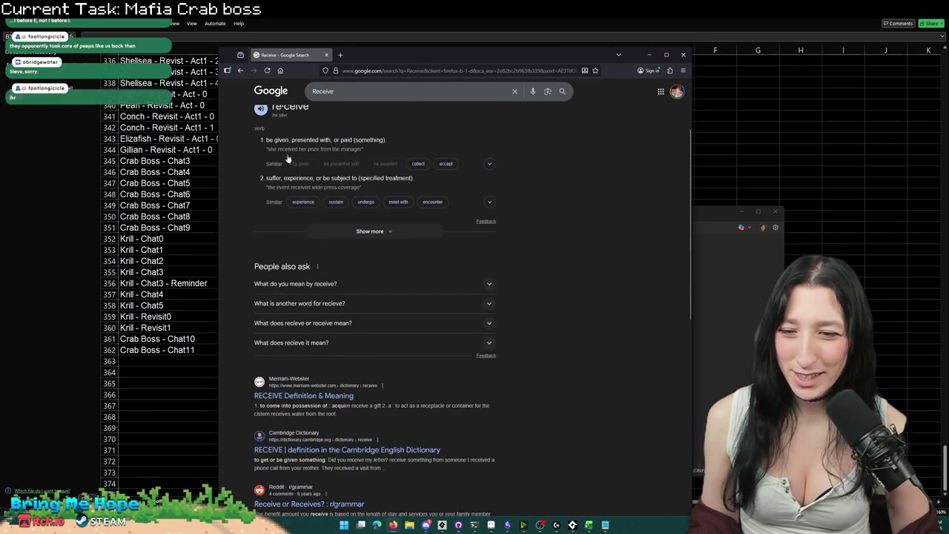
pyautogui.hotkey('ctrl', 'w')
pyautogui.click(323, 334)
# Step: Insert Conceive on a new line directly beneath Receive
pyautogui.press('Up')
pyautogui.press('Up')
pyautogui.press('Up')
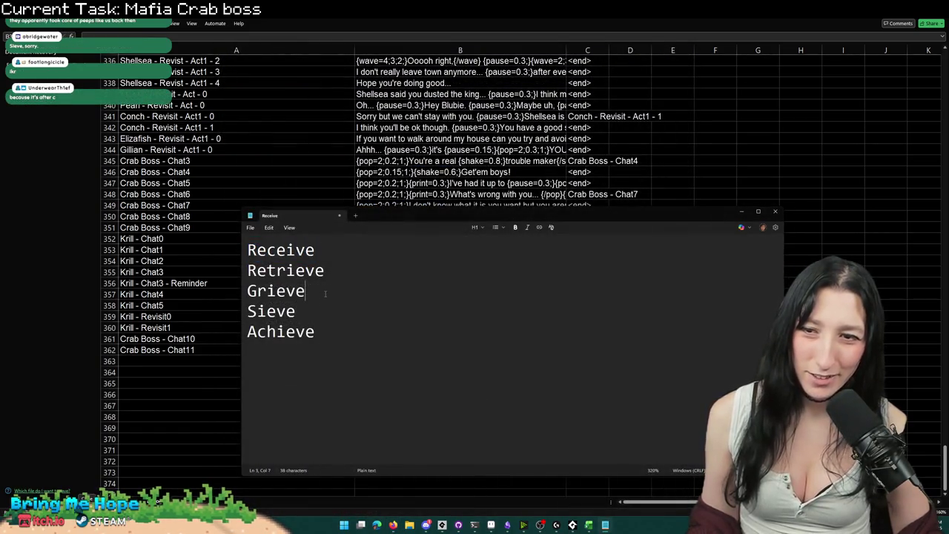
pyautogui.hotkey('shift', 'Left')
pyautogui.hotkey('shift', 'Left')
pyautogui.hotkey('shift', 'Left')
pyautogui.click(305, 290)
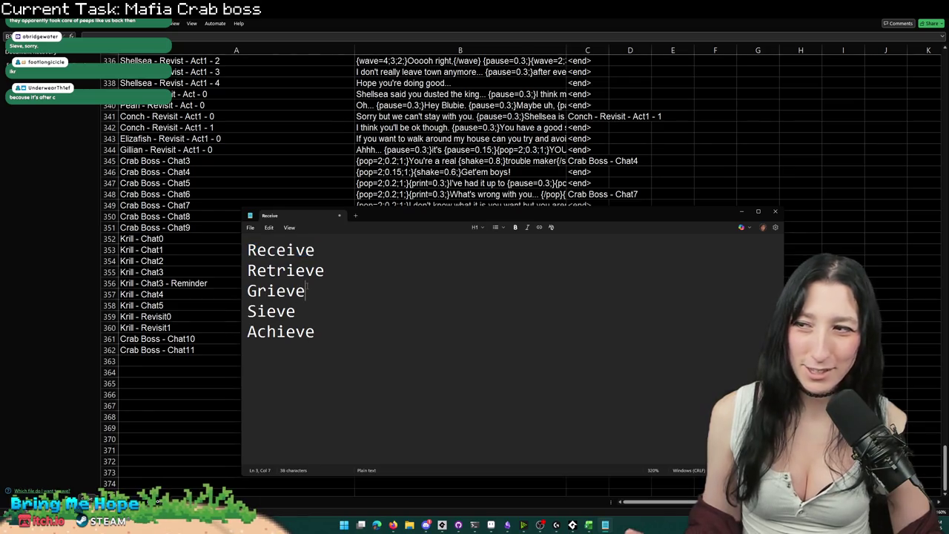
pyautogui.click(257, 250)
pyautogui.moveTo(267, 249); pyautogui.dragTo(276, 250)
pyautogui.click(314, 250)
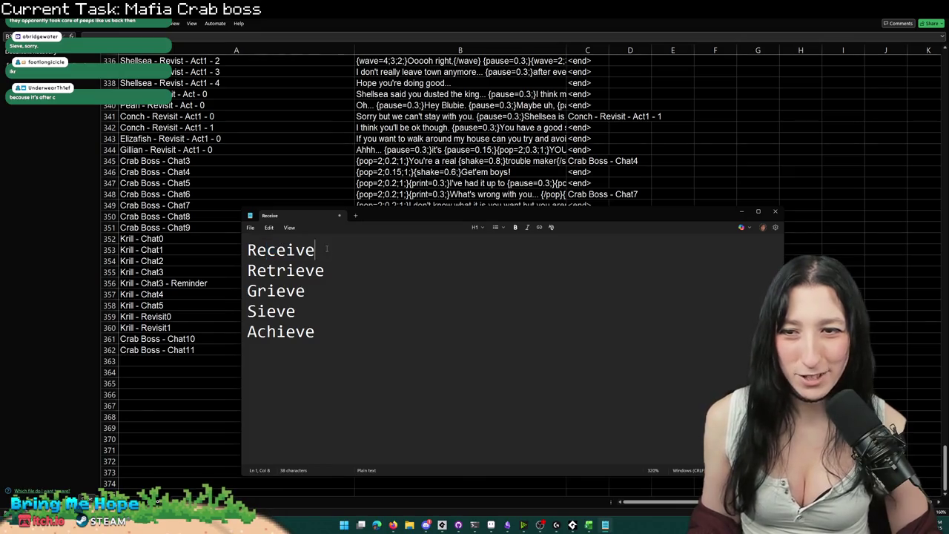
pyautogui.press('Return')
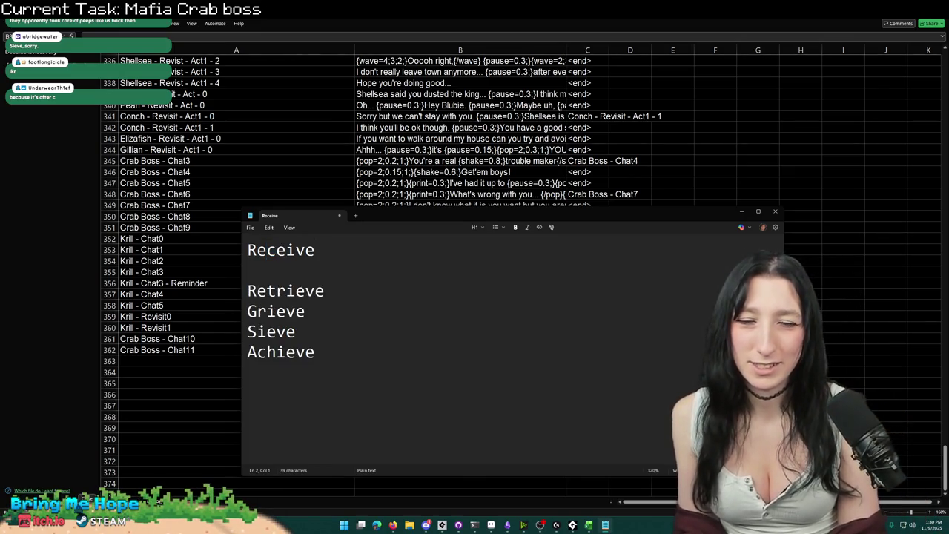
pyautogui.write('Ri')
pyautogui.press('BackSpace')
pyautogui.press('BackSpace')
pyautogui.write('e')
pyautogui.press('BackSpace')
pyautogui.write('i')
pyautogui.press('BackSpace')
pyautogui.press('BackSpace')
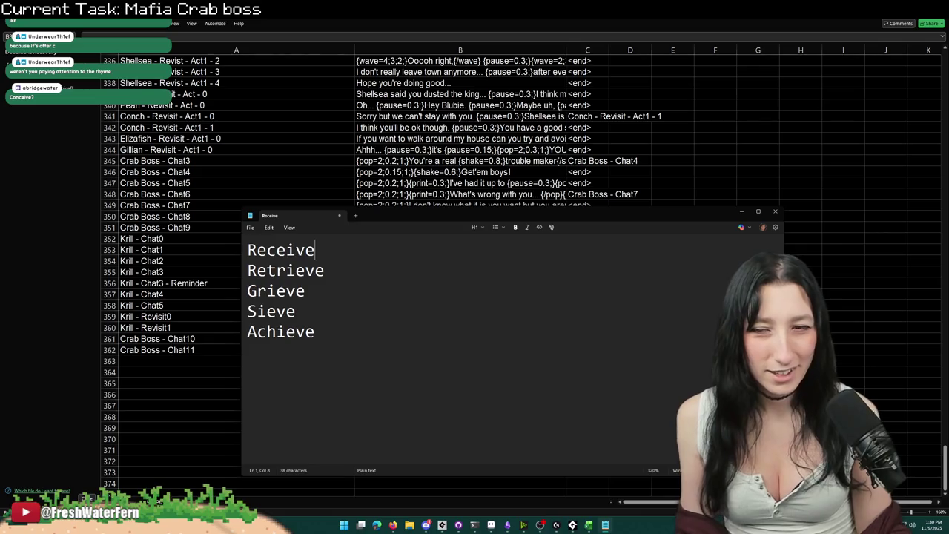
pyautogui.press('Return')
pyautogui.write('Concei')
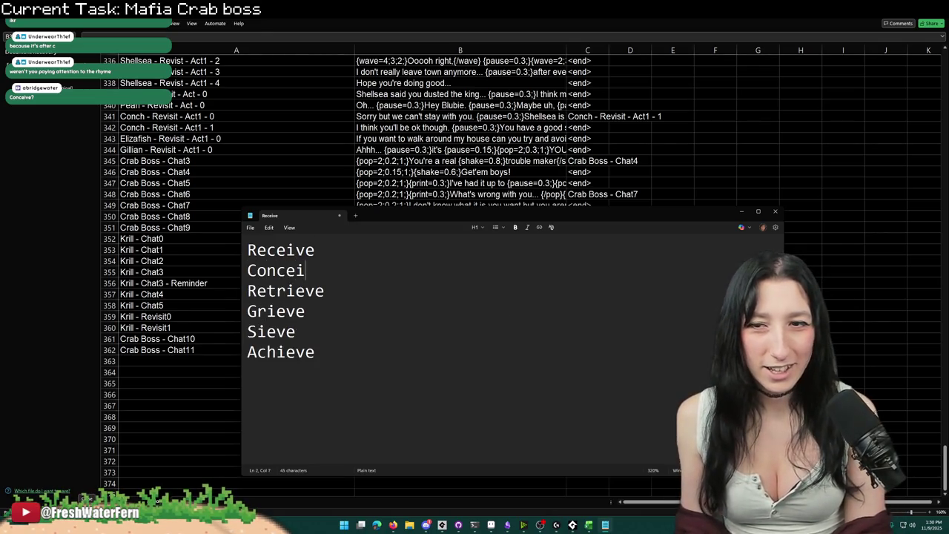
pyautogui.write('ve')
# Step: Close the Notepad word list so the Excel dialogue sheet shows
pyautogui.doubleClick(285, 269)
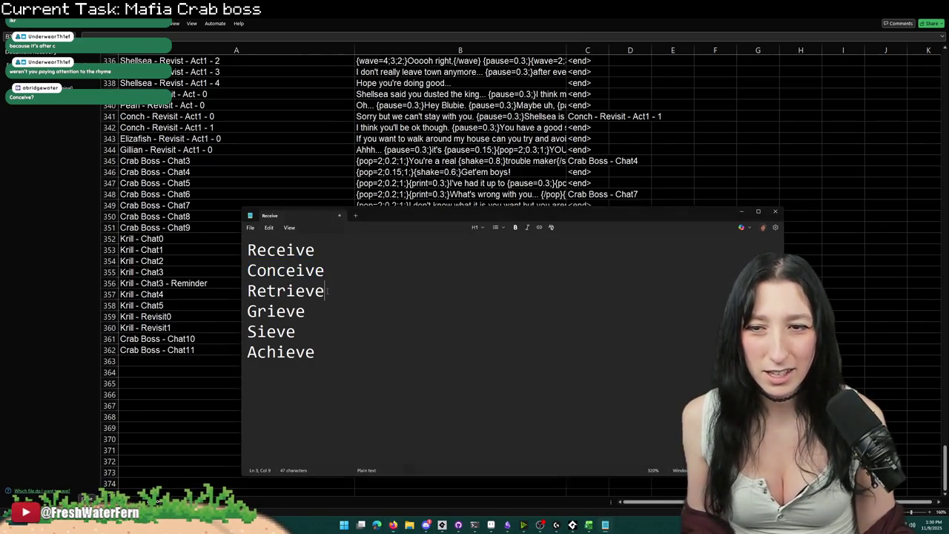
pyautogui.click(244, 264)
pyautogui.press('Up')
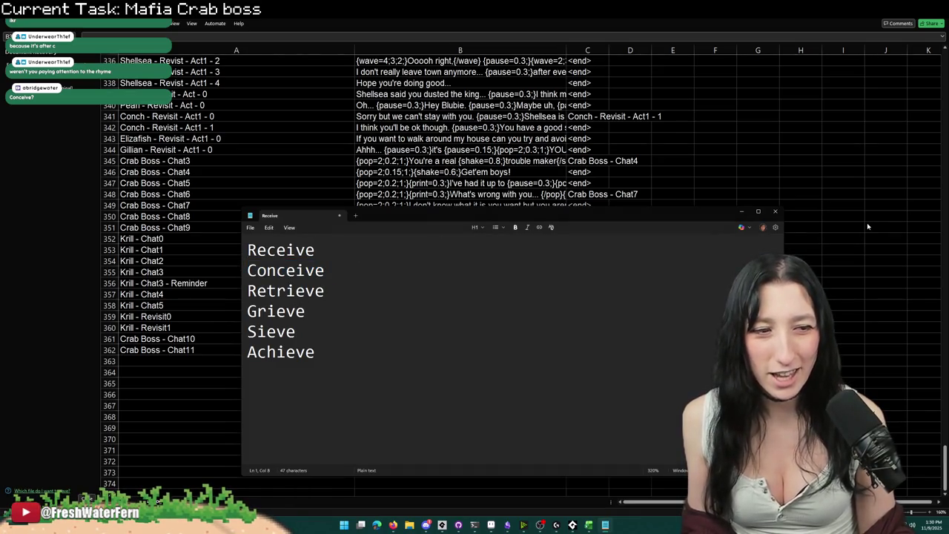
pyautogui.click(378, 275)
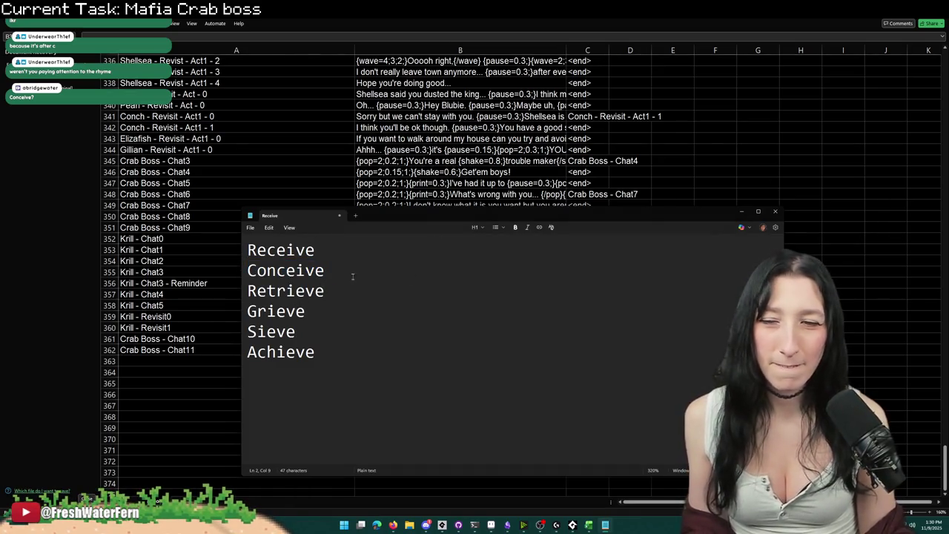
pyautogui.keyDown('ctrl'); pyautogui.scroll(-10, 447, 353); pyautogui.keyUp('ctrl')
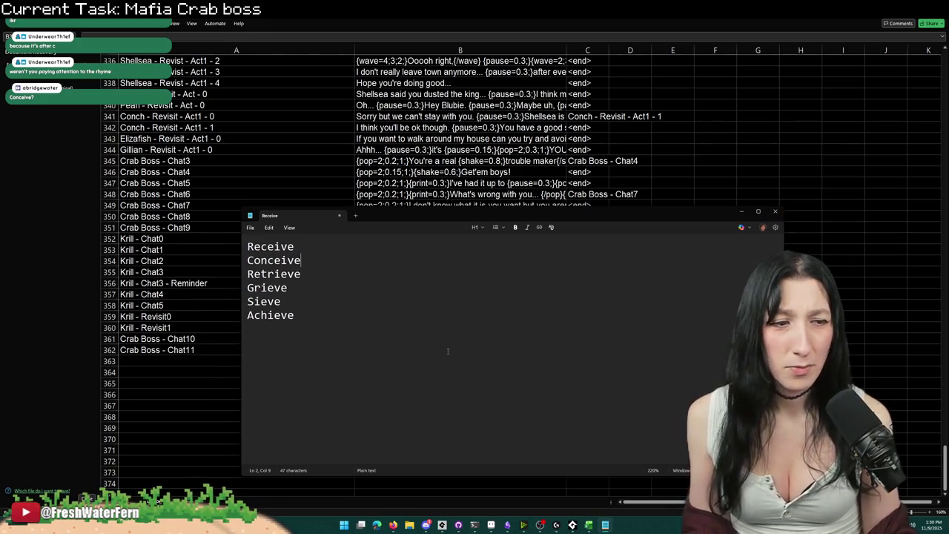
pyautogui.click(775, 210)
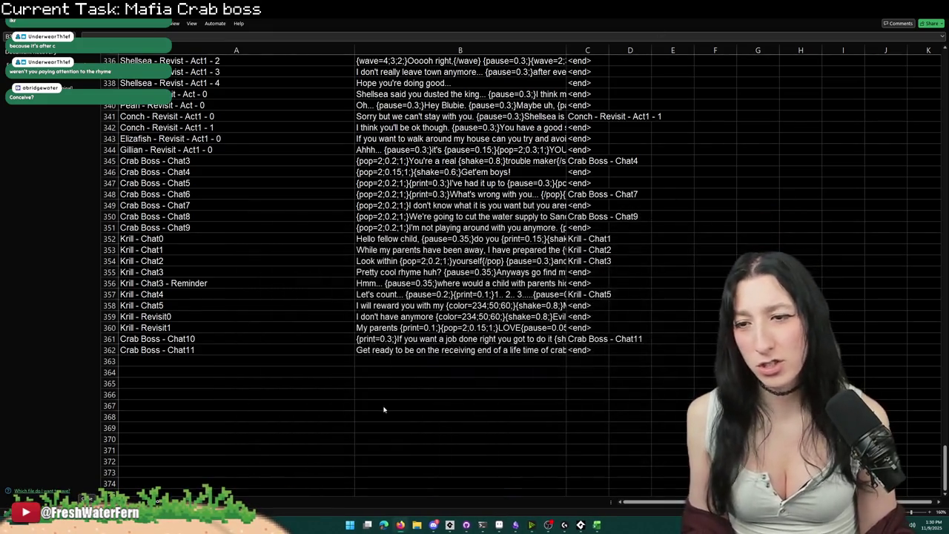
# Step: Copy 'Crab Boss - Chat10' from cell A361 and paste it over 'Crab Boss - Chat8' in the quest script
pyautogui.click(231, 338)
pyautogui.hotkey('ctrl', 'c')
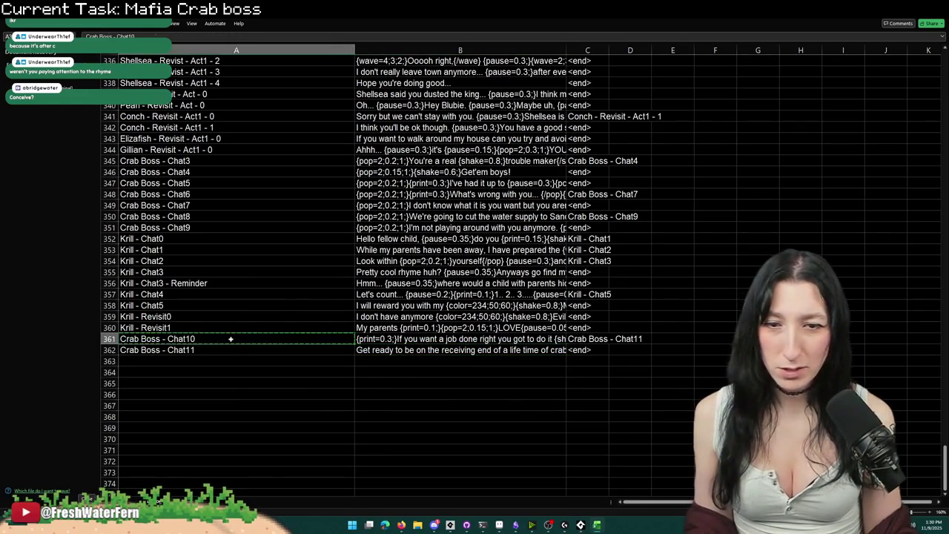
pyautogui.hotkey('alt', 'Tab')
pyautogui.hotkey('alt', 'Tab')
pyautogui.hotkey('alt', 'Tab')
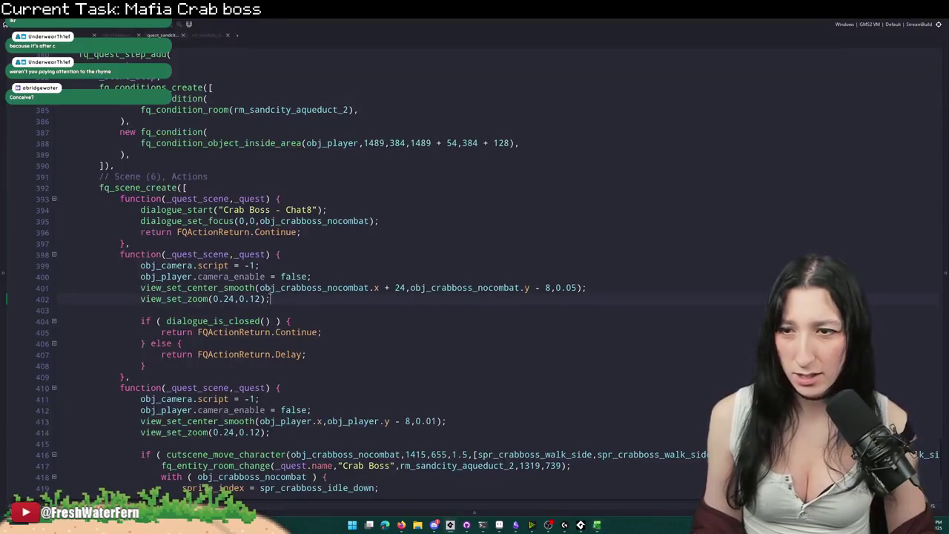
pyautogui.moveTo(315, 210)
pyautogui.mouseDown()
pyautogui.moveTo(214, 209)
pyautogui.moveTo(223, 210)
pyautogui.mouseUp()
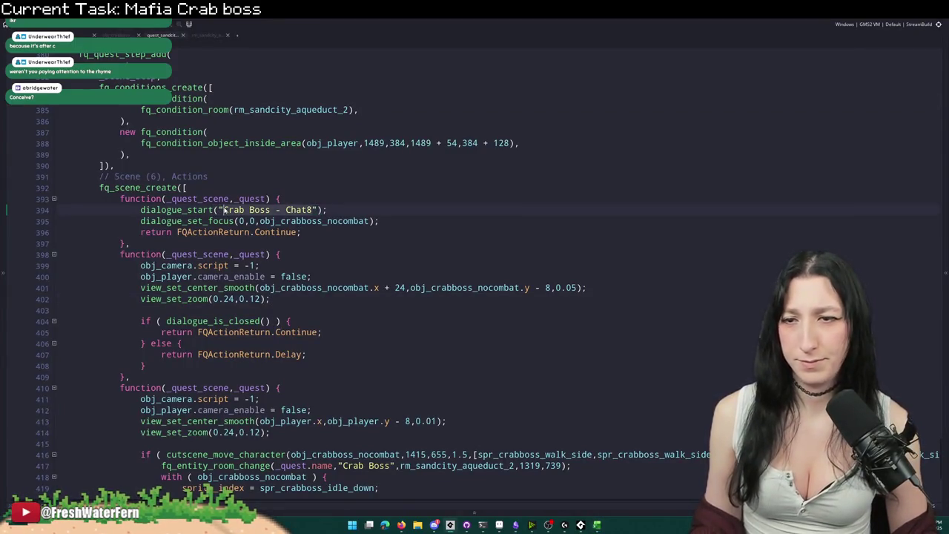
pyautogui.hotkey('ctrl', 'v')
pyautogui.press('BackSpace')
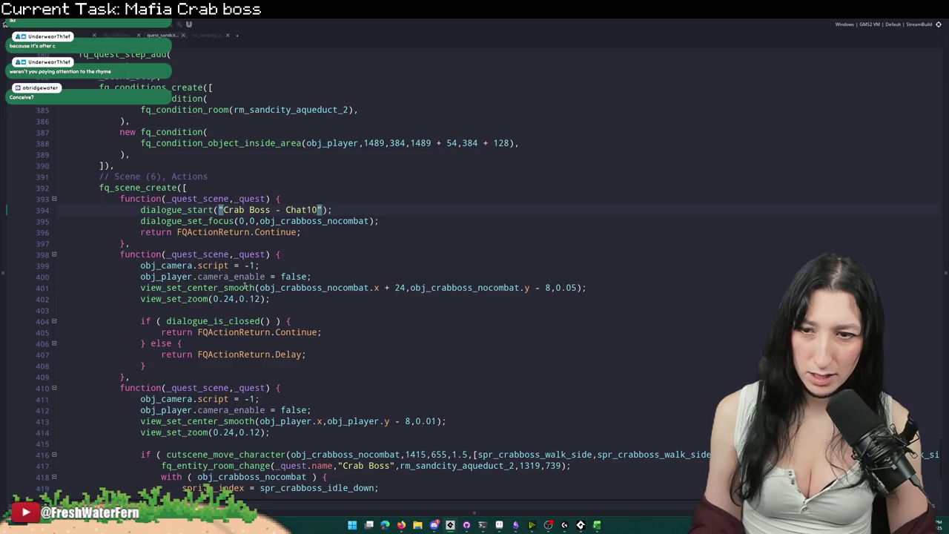
pyautogui.scroll(-4, 393, 289)
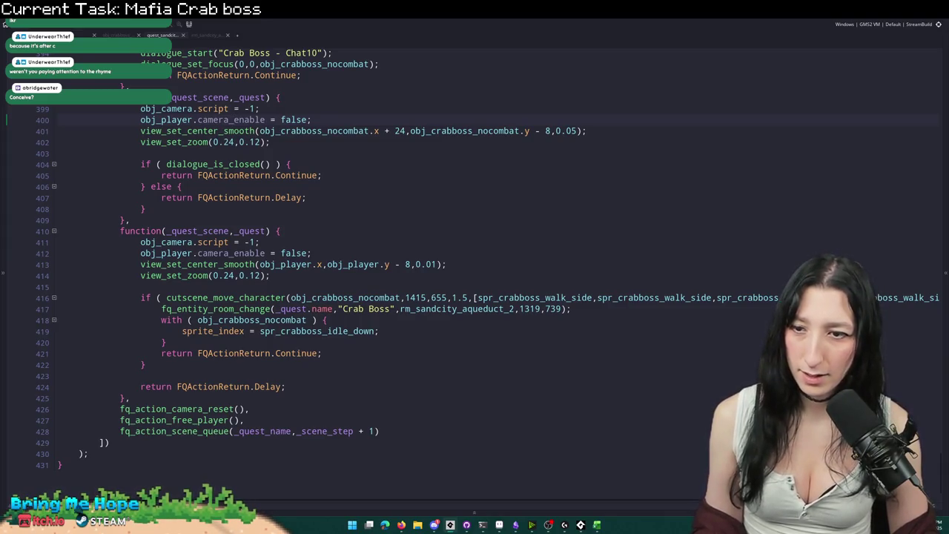
pyautogui.scroll(2, 316, 192)
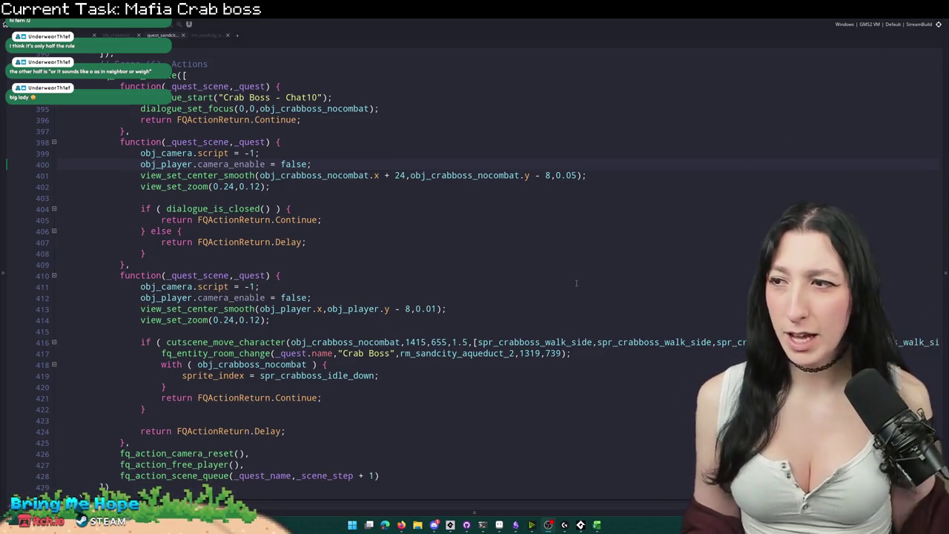
# Step: Review the camera code around lines 411–414, then show the rm_sandcity_aqueduct_2 room layout
pyautogui.click(517, 291)
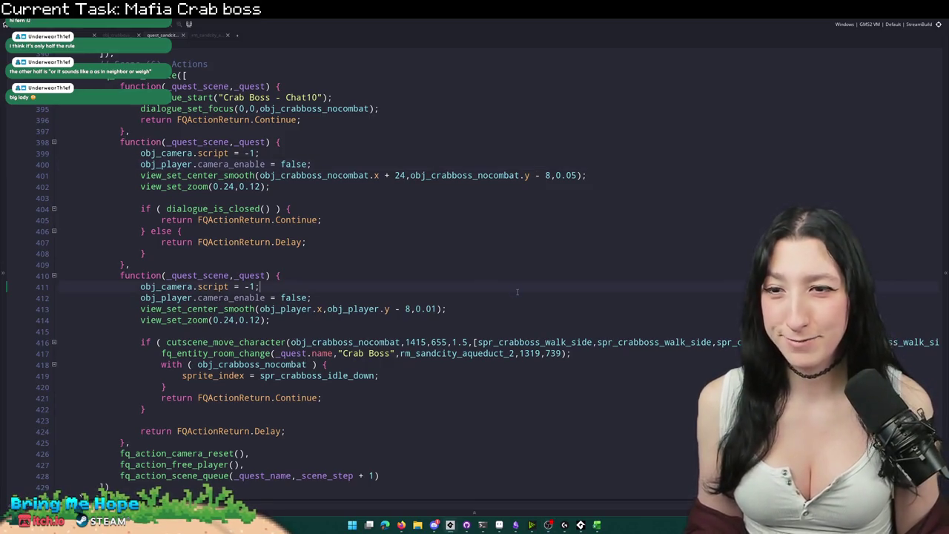
pyautogui.scroll(-2, 517, 292)
pyautogui.click(493, 276)
pyautogui.scroll(1, 508, 270)
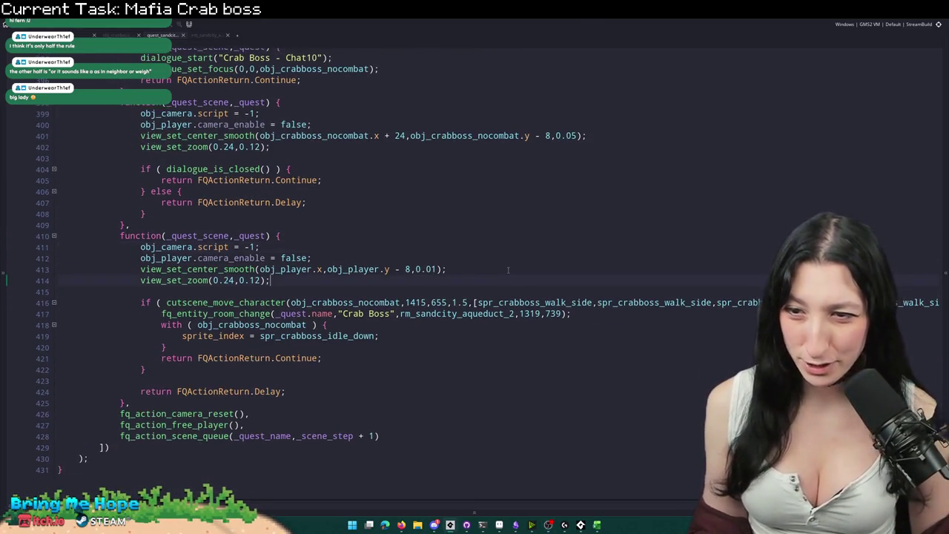
pyautogui.scroll(1, 471, 198)
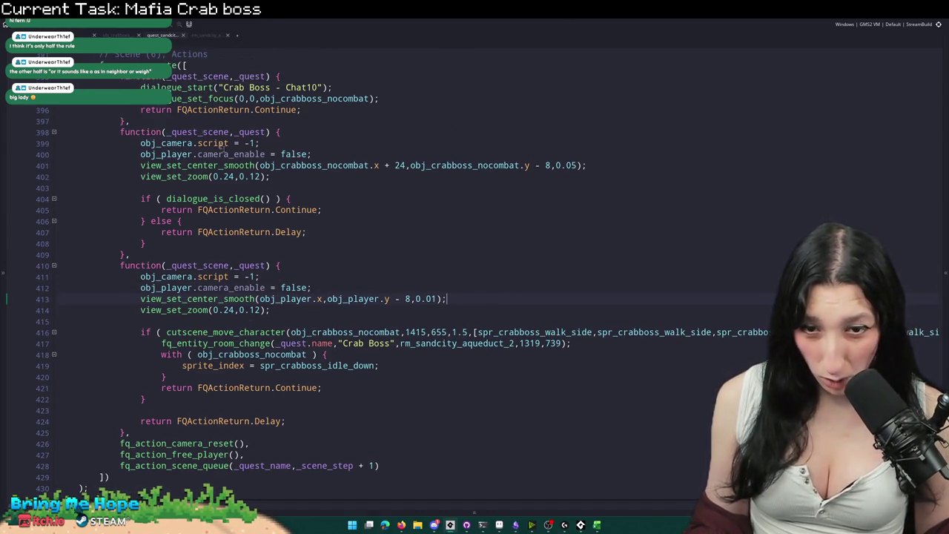
pyautogui.click(297, 299)
pyautogui.write('d')
pyautogui.hotkey('ctrl', 'space')
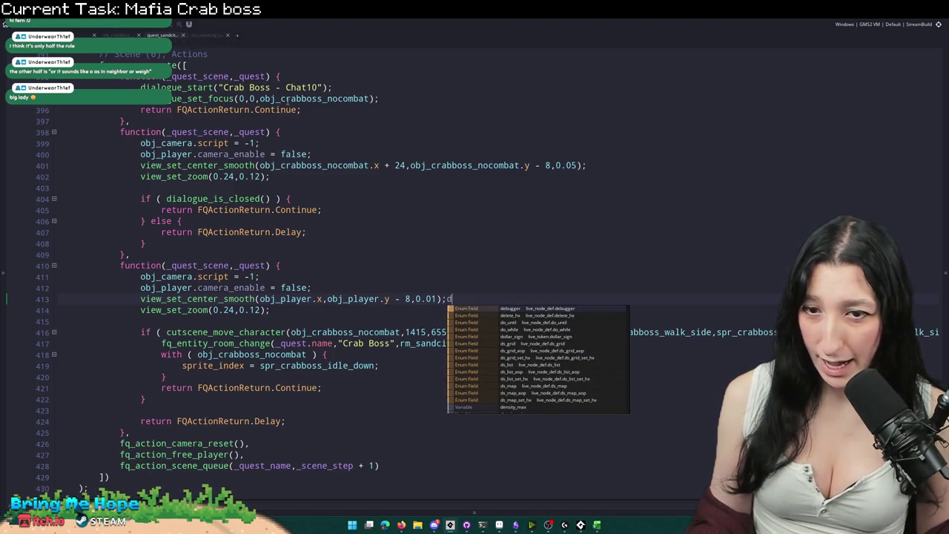
pyautogui.press('Escape')
pyautogui.click(214, 37)
pyautogui.scroll(4, 412, 255)
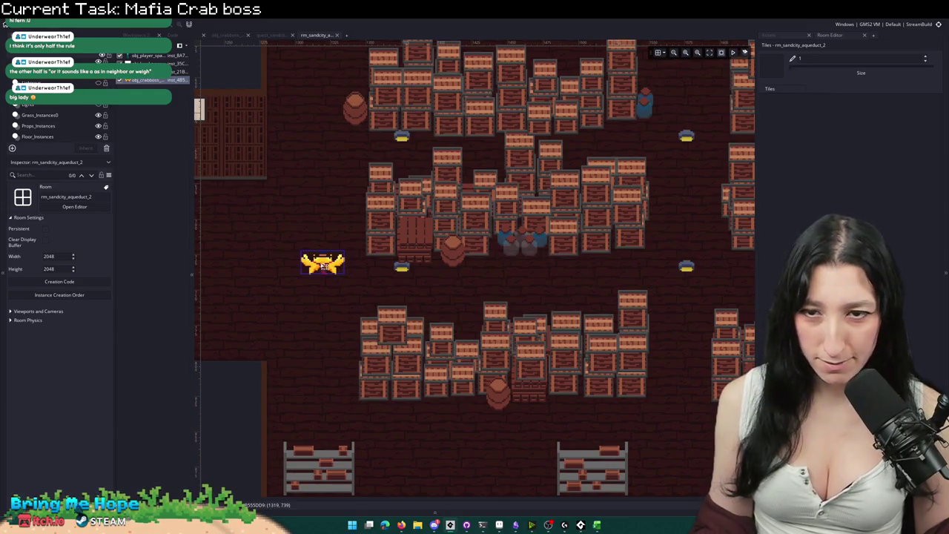
# Step: Change the crab boss's walk target from 1415,655 to 1576,755
pyautogui.moveTo(325, 266); pyautogui.dragTo(689, 289)
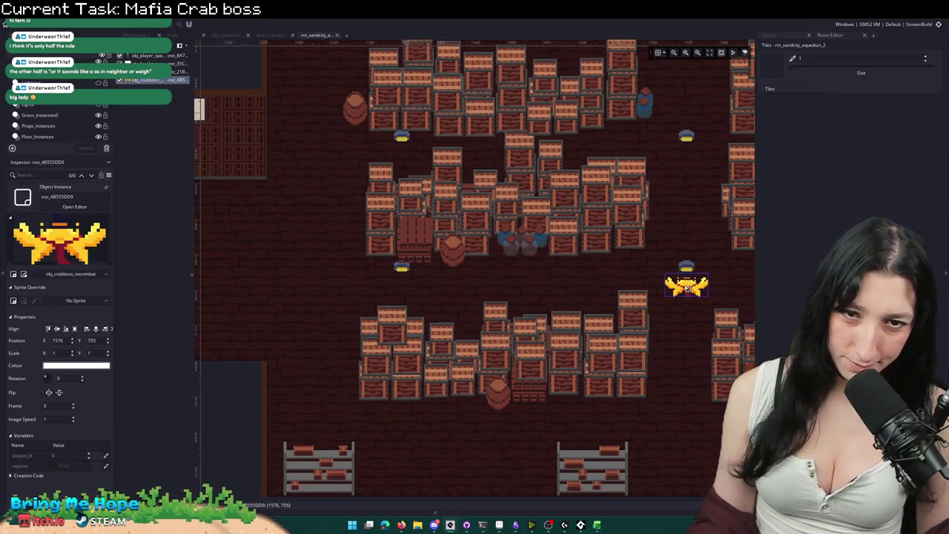
pyautogui.click(271, 35)
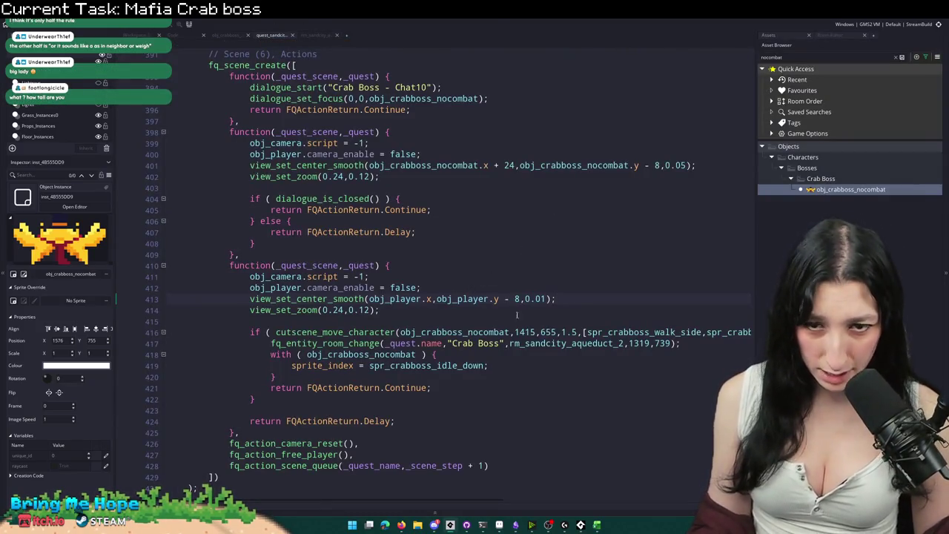
pyautogui.moveTo(561, 332); pyautogui.dragTo(517, 333)
pyautogui.write('15763')
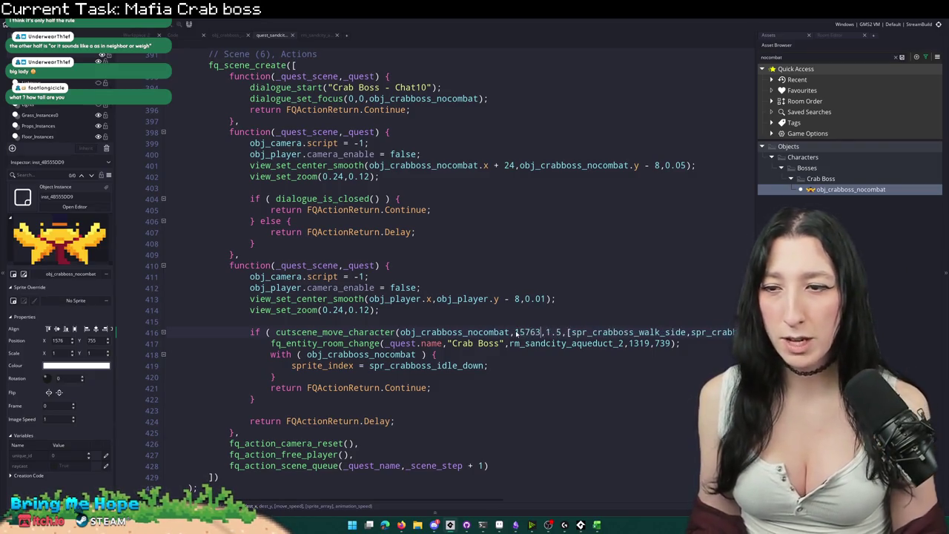
pyautogui.press('BackSpace')
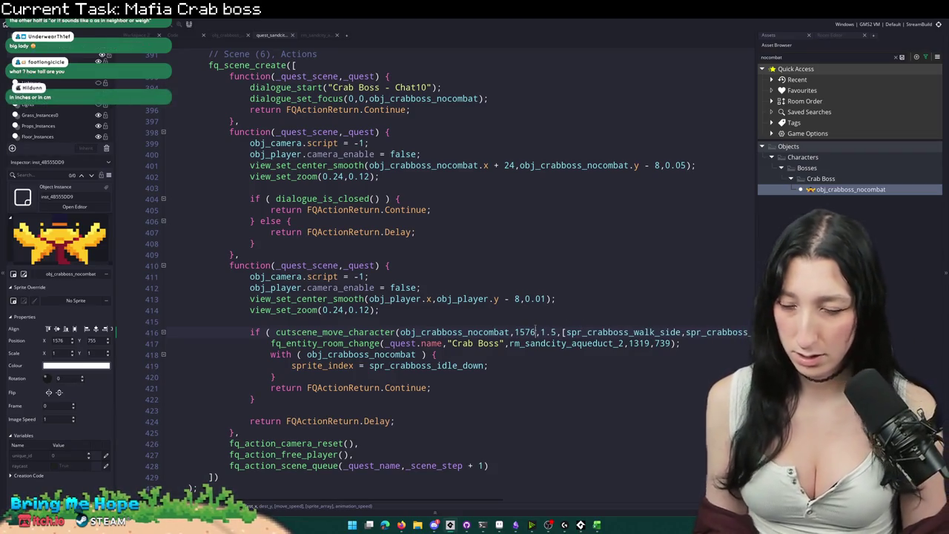
pyautogui.write(',755,')
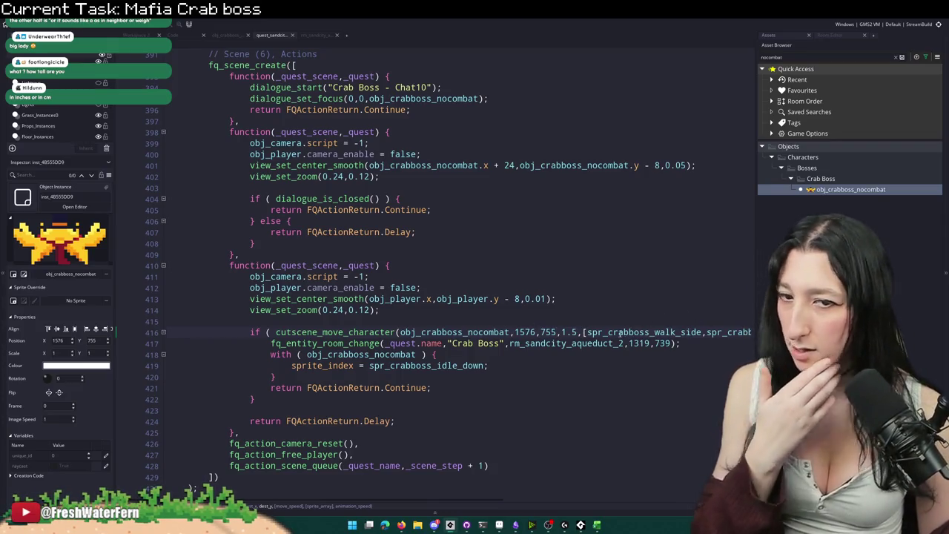
# Step: On line 417, rename fq_entity_room_change to fq_entity_position_change and drop the rm_sandcity_aqueduct_2 argument
pyautogui.click(322, 344)
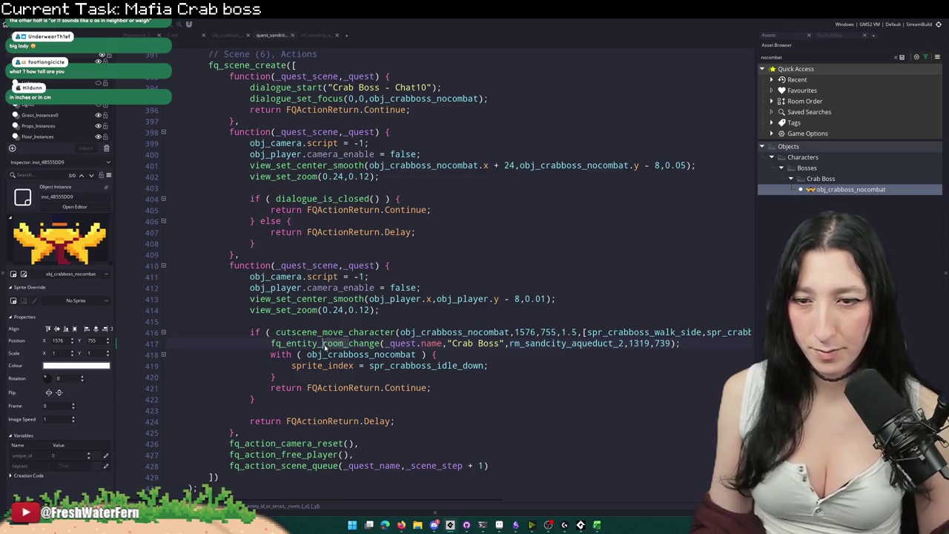
pyautogui.press('Delete')
pyautogui.press('Delete')
pyautogui.press('Delete')
pyautogui.write('position')
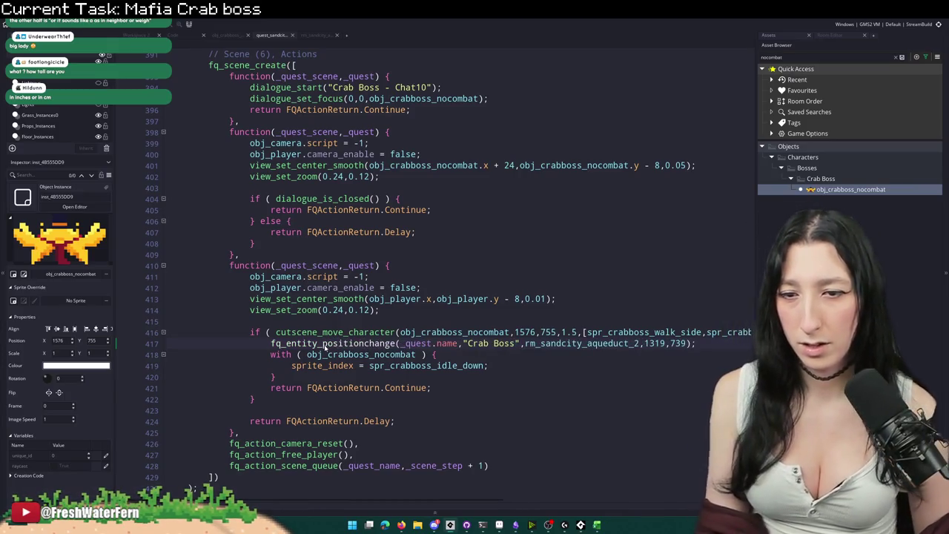
pyautogui.write('_')
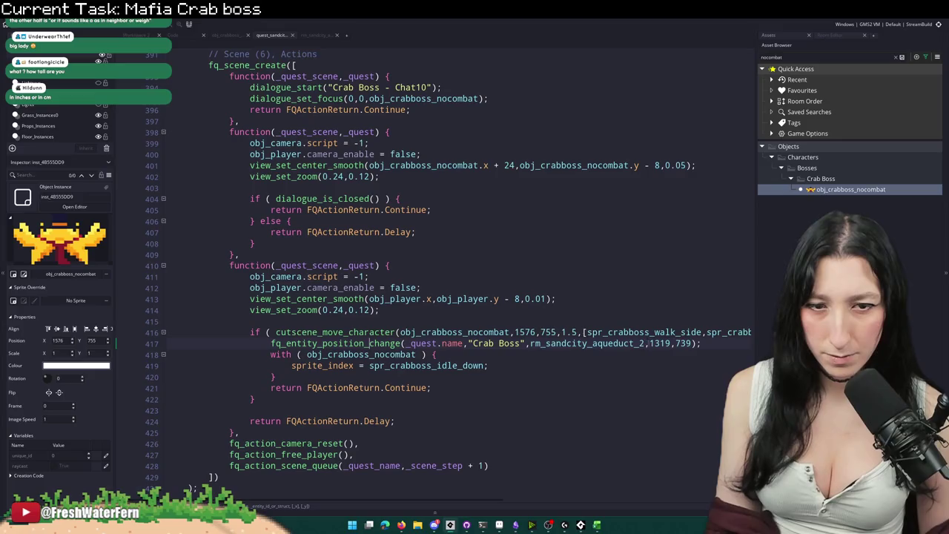
pyautogui.moveTo(647, 343); pyautogui.dragTo(531, 345)
pyautogui.press('BackSpace')
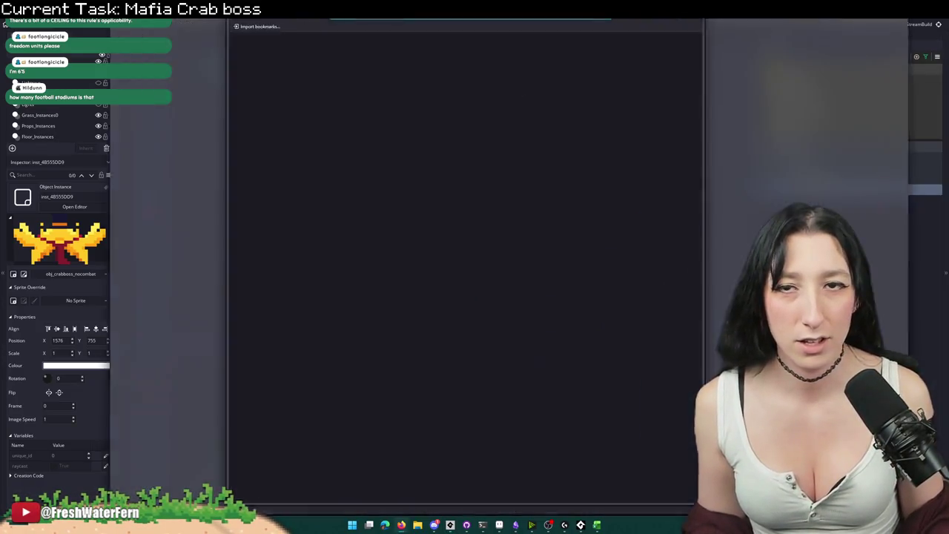
# Step: Google 'how long is a football stadium' and select the 360 feet figure
pyautogui.write('how long is a football stad')
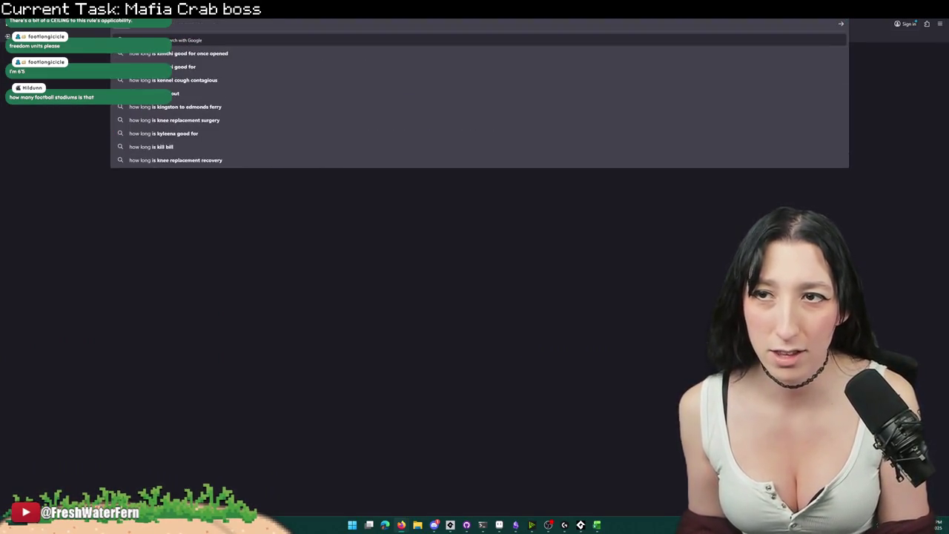
pyautogui.write('ium')
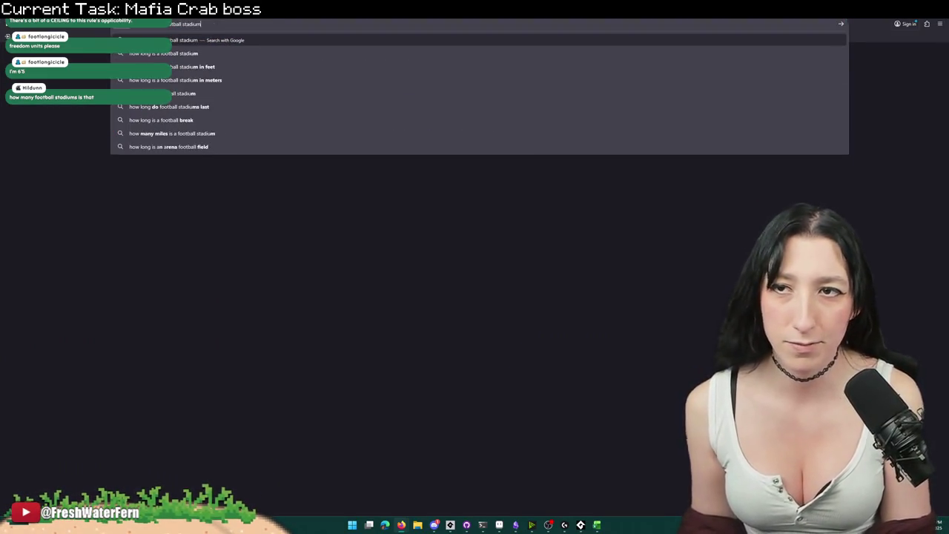
pyautogui.press('Return')
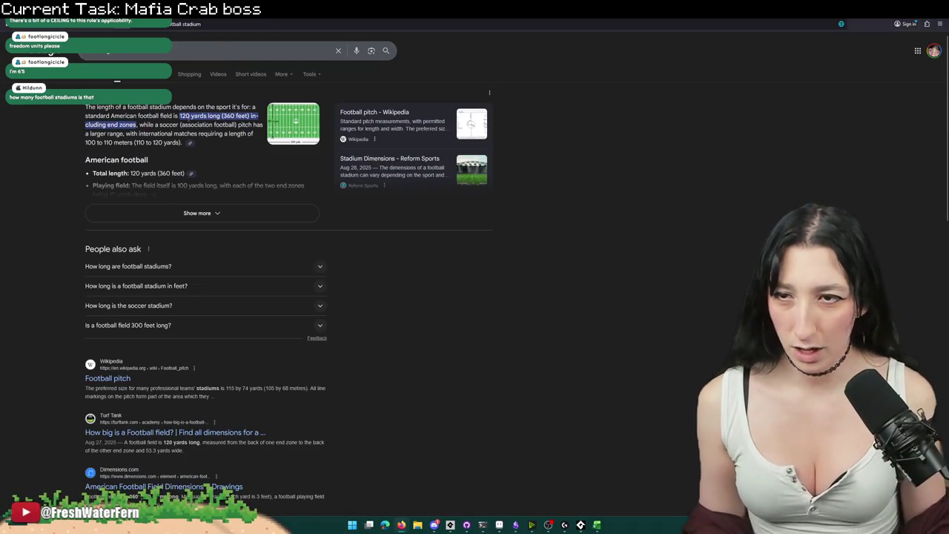
pyautogui.doubleClick(228, 116)
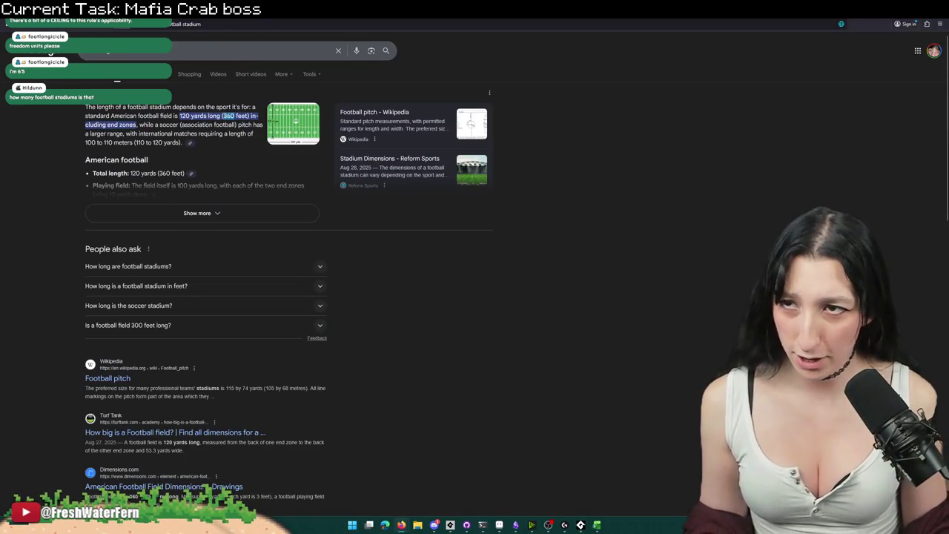
pyautogui.hotkey('alt', 'Tab')
pyautogui.press('super')
# Step: Compute 360/6 = 60 in Calculator, then close it
pyautogui.write('ca')
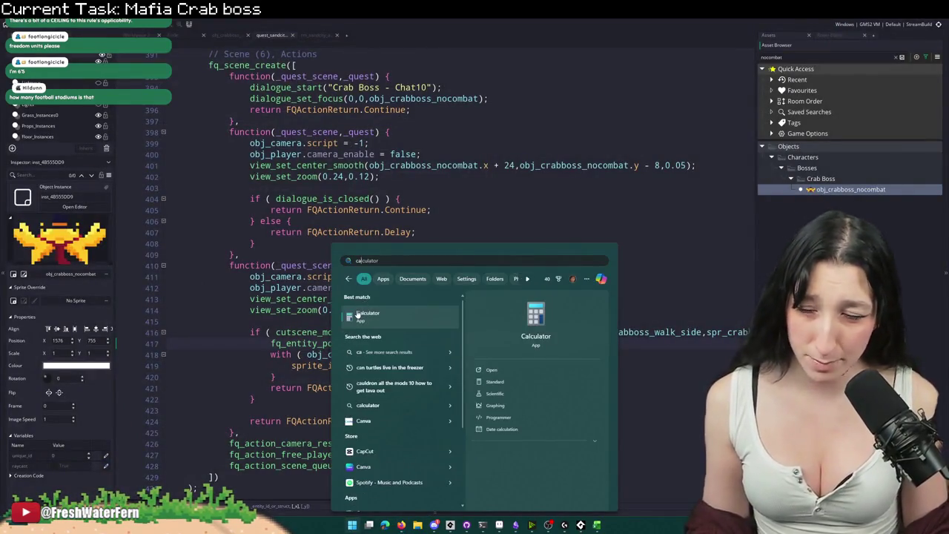
pyautogui.click(359, 314)
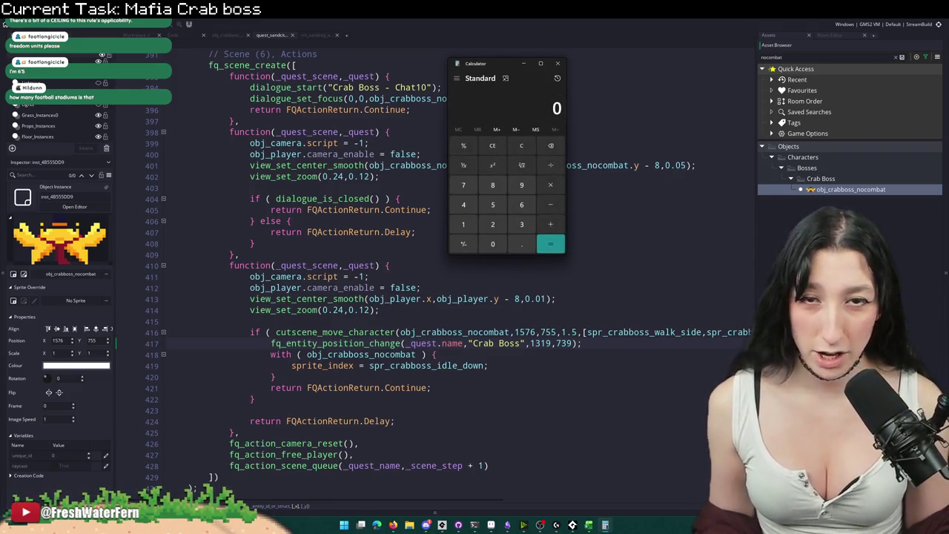
pyautogui.write('360')
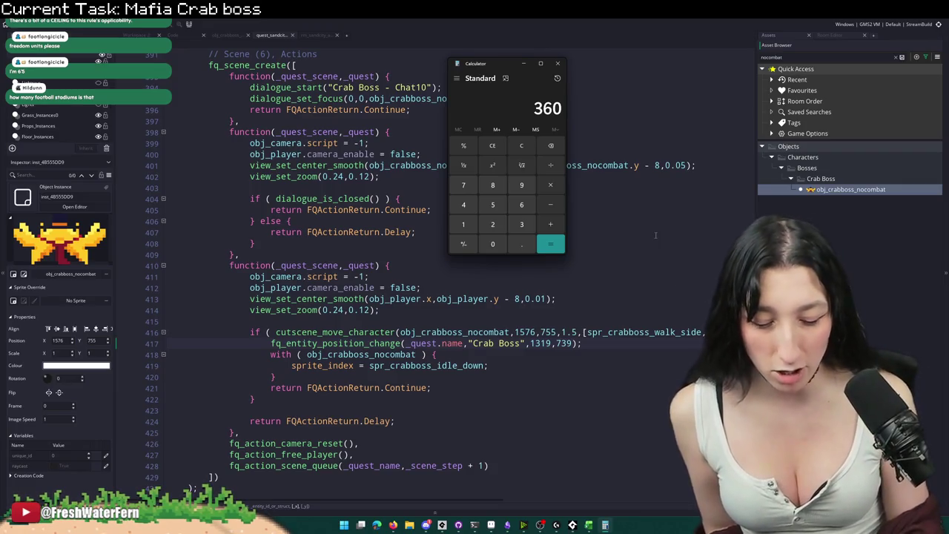
pyautogui.write('/6')
pyautogui.press('Return')
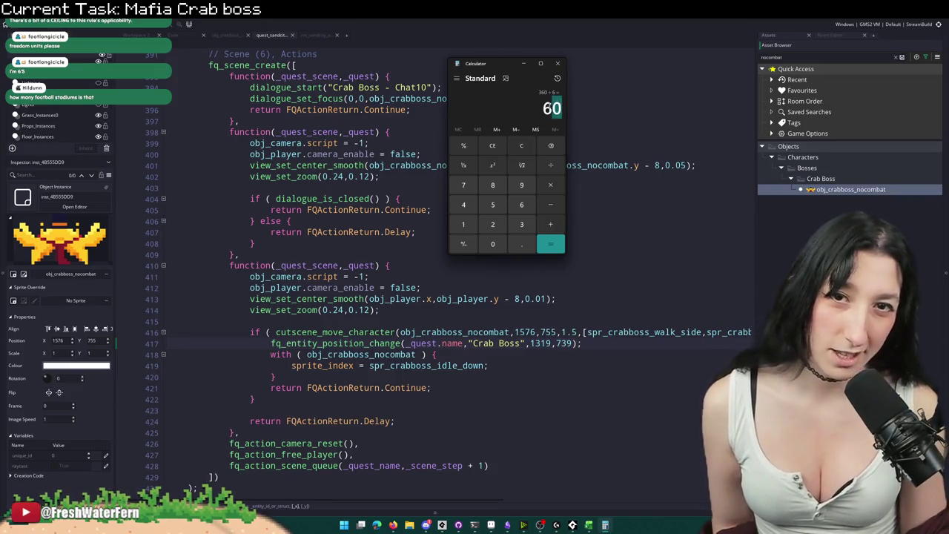
pyautogui.click(558, 63)
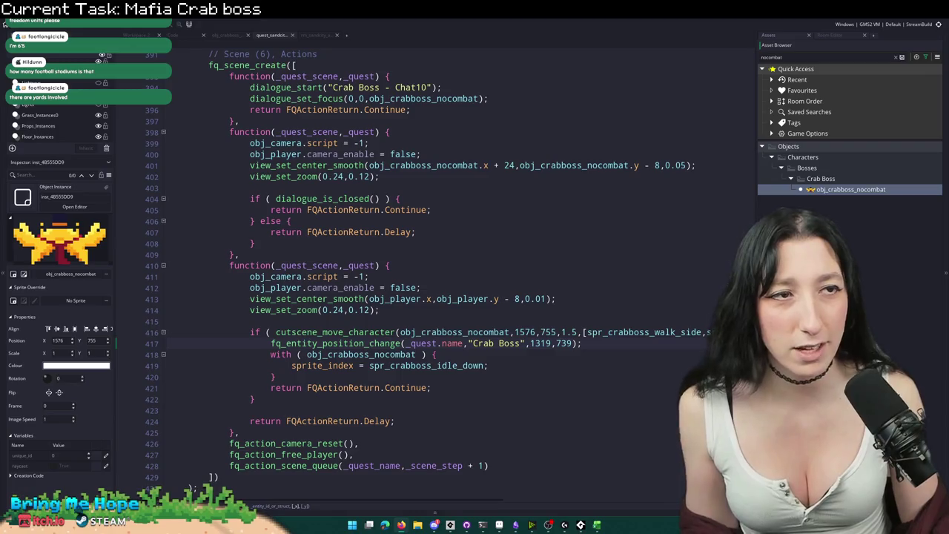
pyautogui.hotkey('alt', 'Tab')
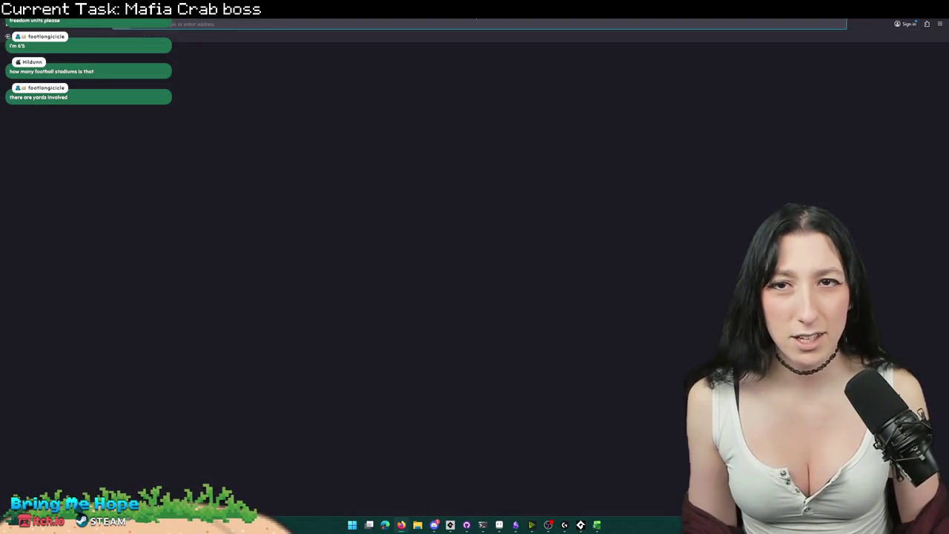
# Step: Re-search how long a football stadium is and expand the AI overview for more dimensions
pyautogui.write('how big')
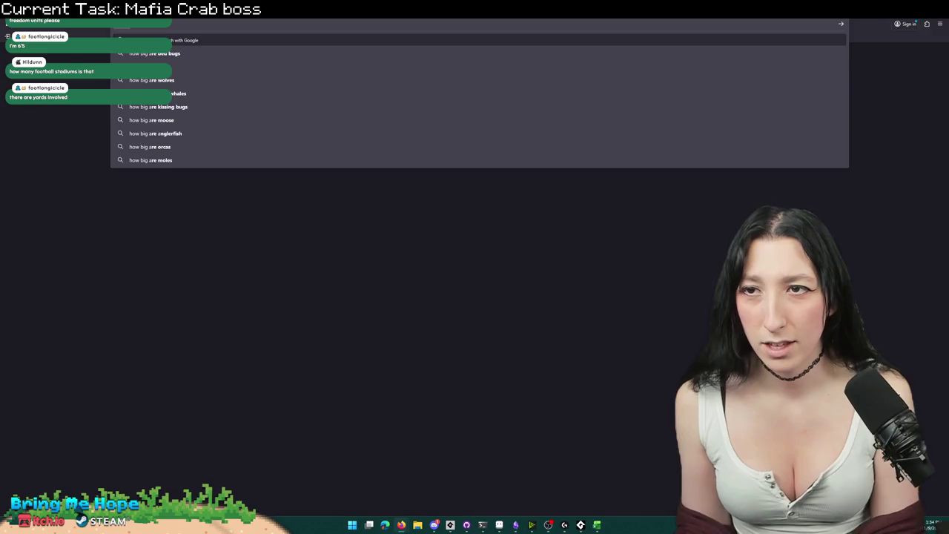
pyautogui.press('BackSpace')
pyautogui.press('BackSpace')
pyautogui.press('BackSpace')
pyautogui.write('long')
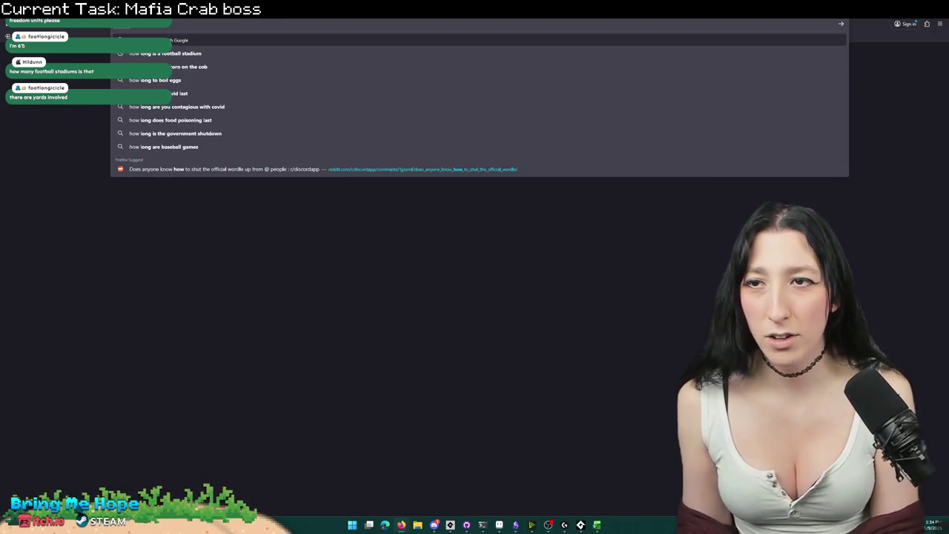
pyautogui.click(164, 52)
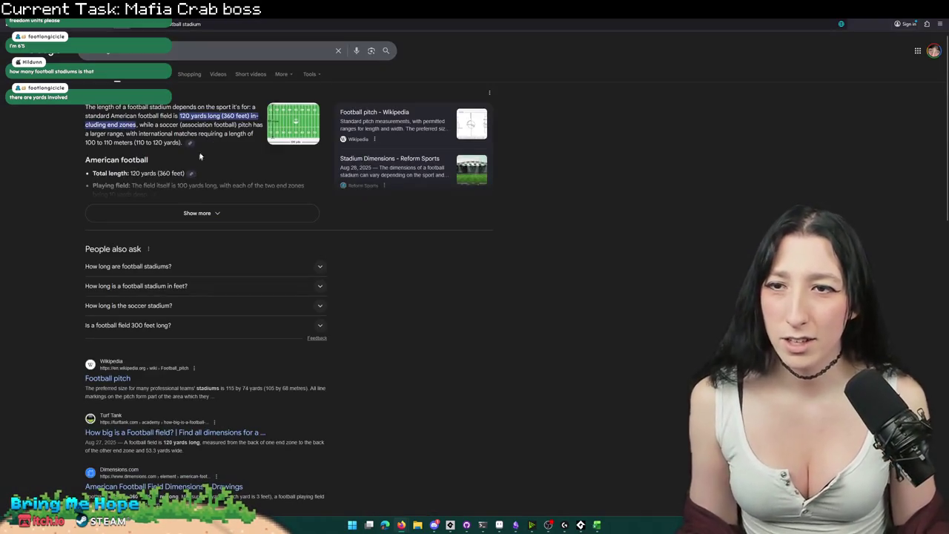
pyautogui.scroll(2, 212, 141)
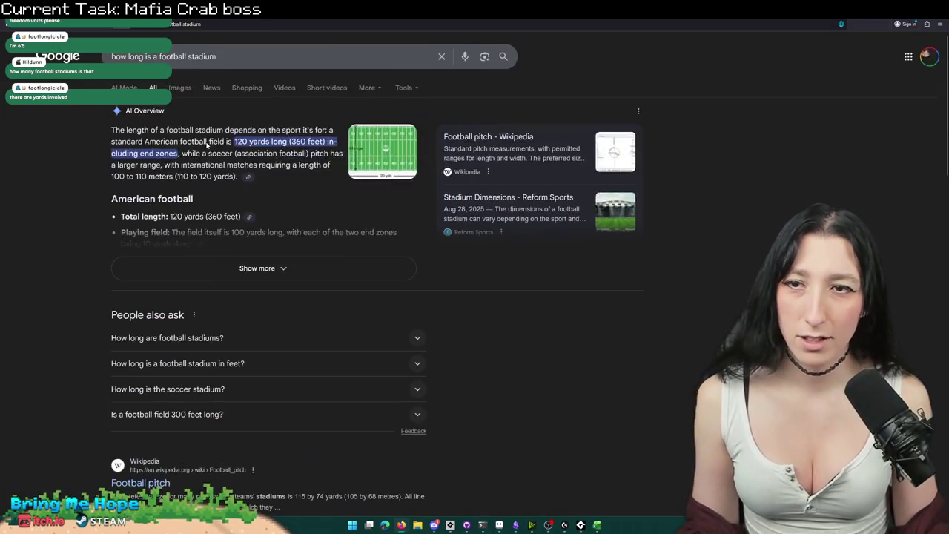
pyautogui.scroll(-1, 224, 155)
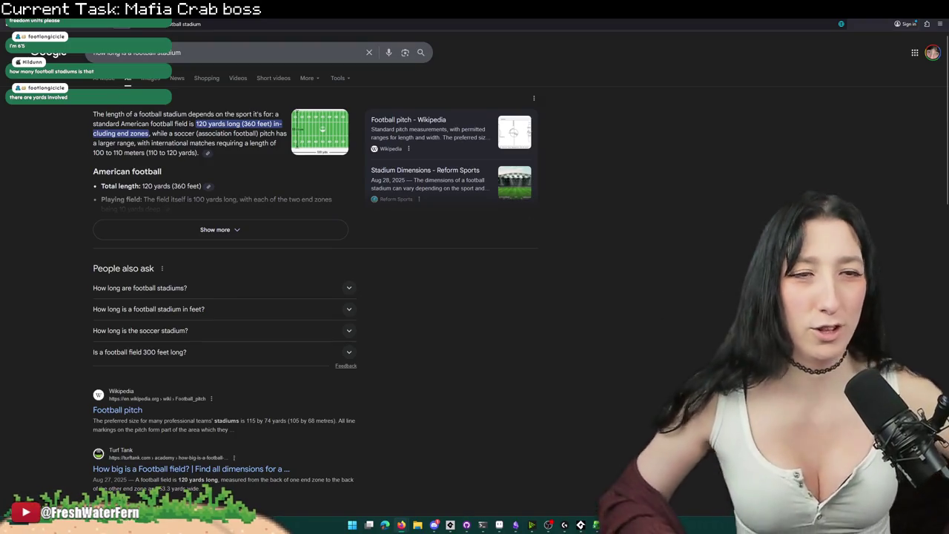
pyautogui.click(199, 229)
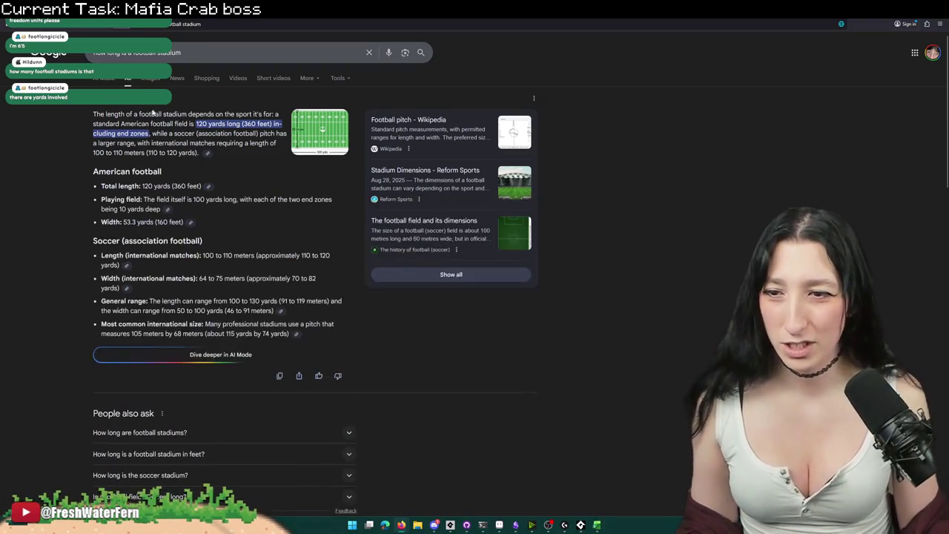
# Step: Search '6'5 vs 6'0', view a comparison photo, and check the image results
pyautogui.hotkey('ctrl', 'l')
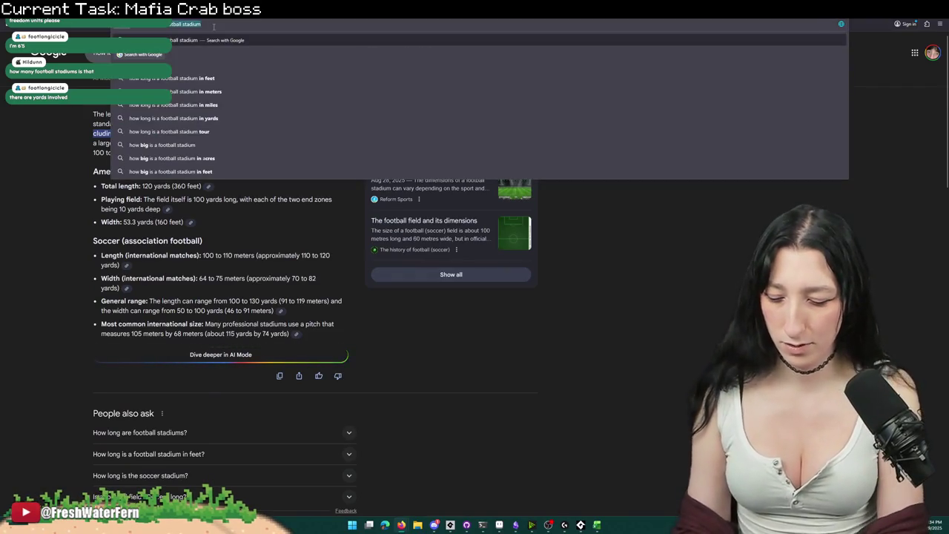
pyautogui.write("6'5 vs 6'0")
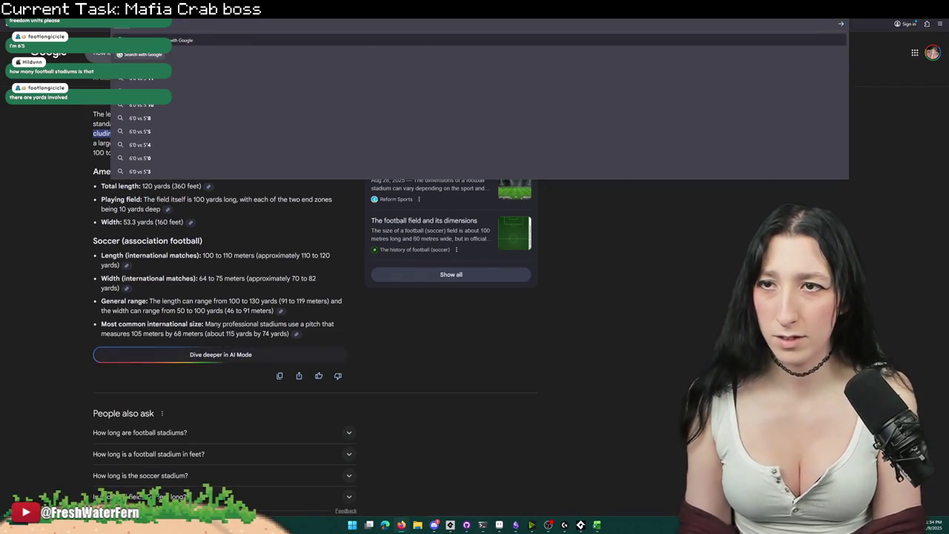
pyautogui.press('Return')
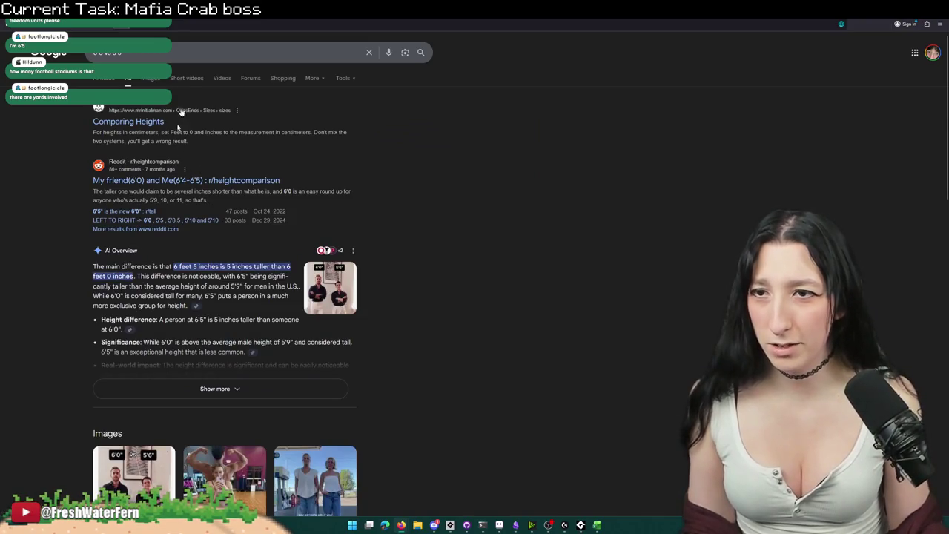
pyautogui.click(326, 278)
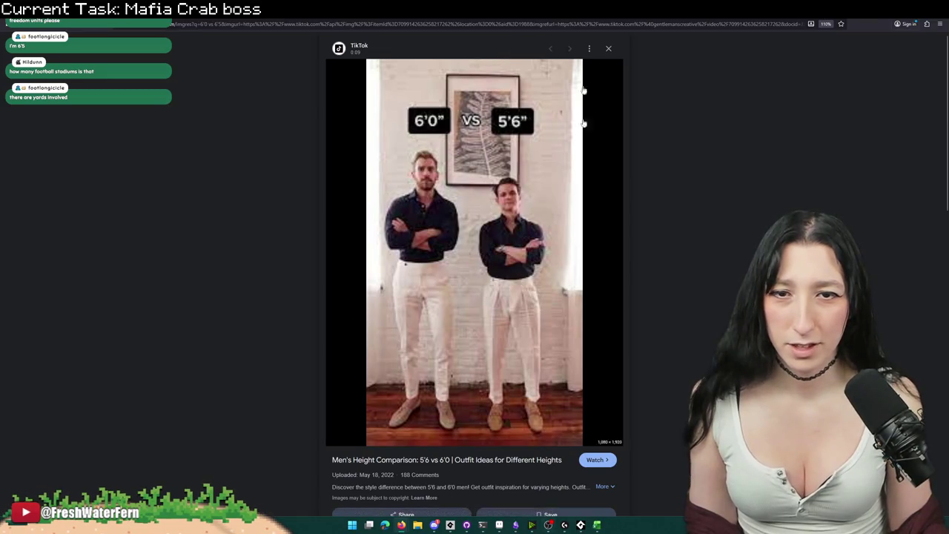
pyautogui.press('Escape')
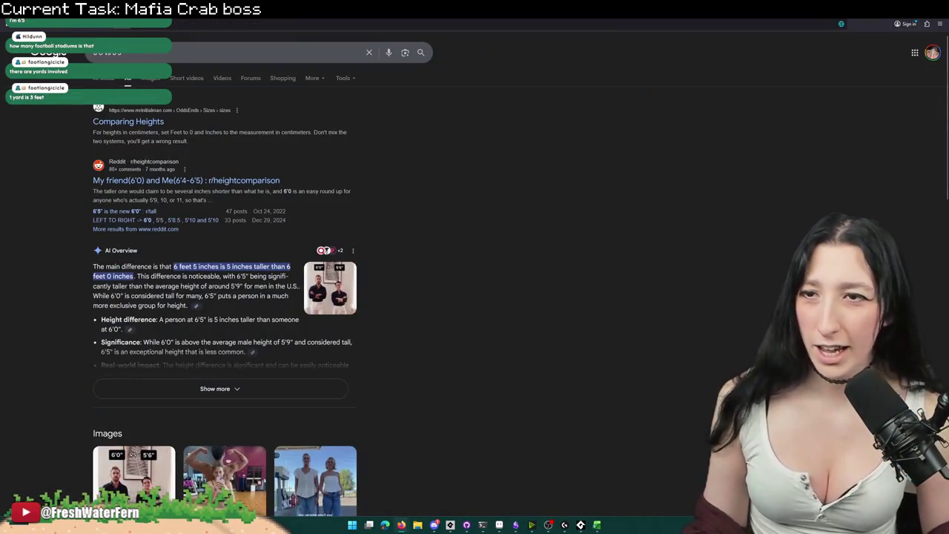
pyautogui.click(145, 81)
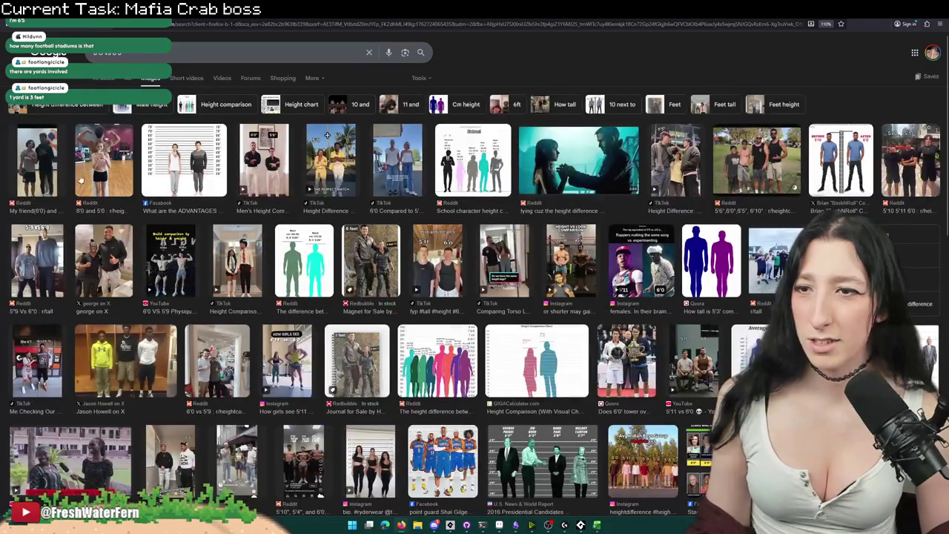
pyautogui.hotkey('alt', 'Left')
# Step: On Comparing Heights, change the right figure's inches to 5 and compare
pyautogui.click(96, 122)
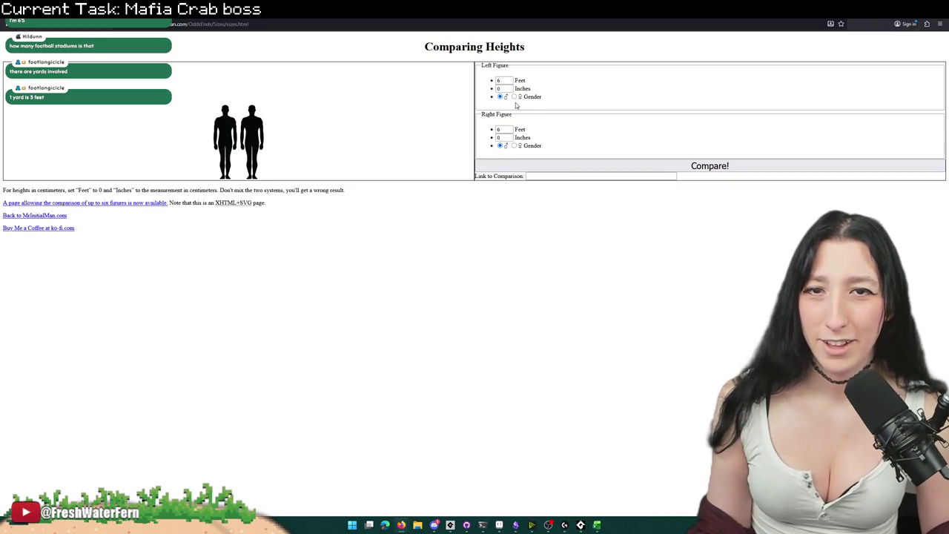
pyautogui.click(514, 97)
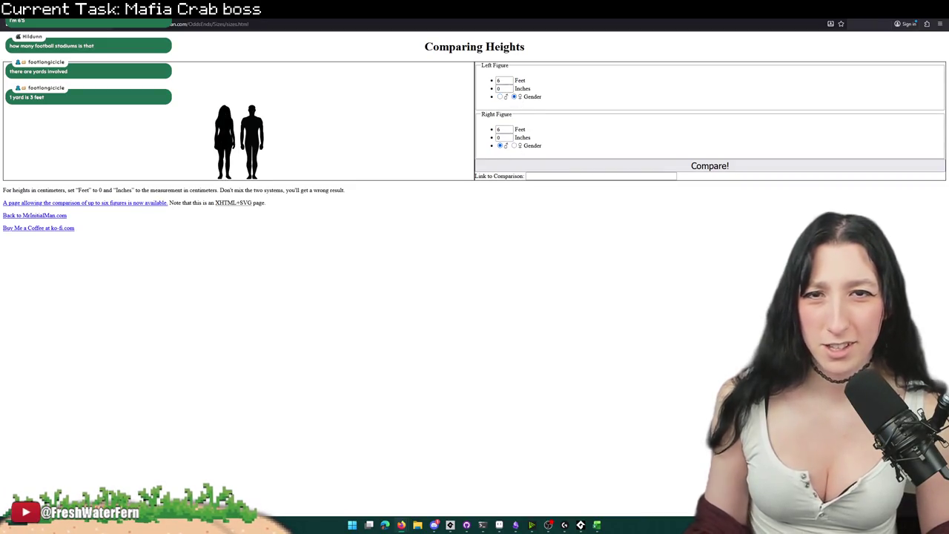
pyautogui.doubleClick(504, 138)
pyautogui.write('5')
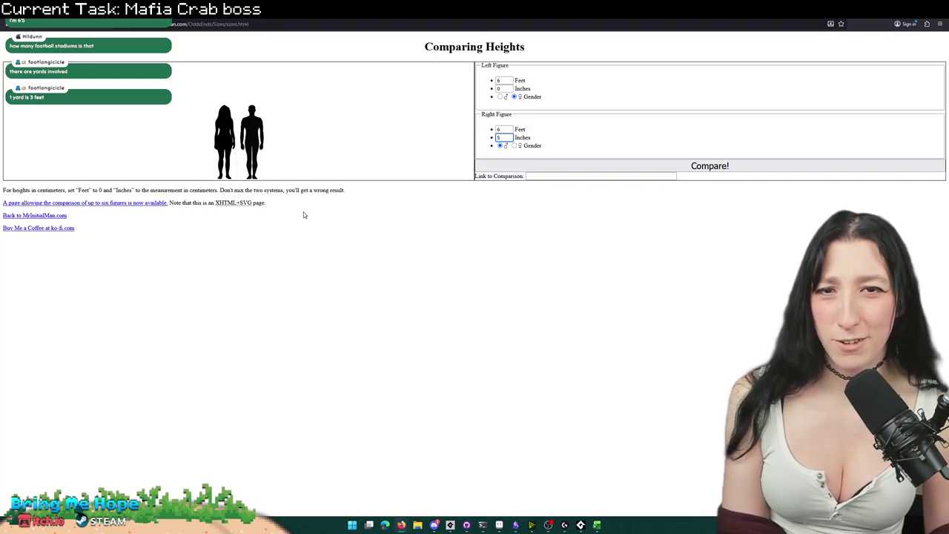
pyautogui.hotkey('ctrl', '+')
pyautogui.hotkey('ctrl', '+')
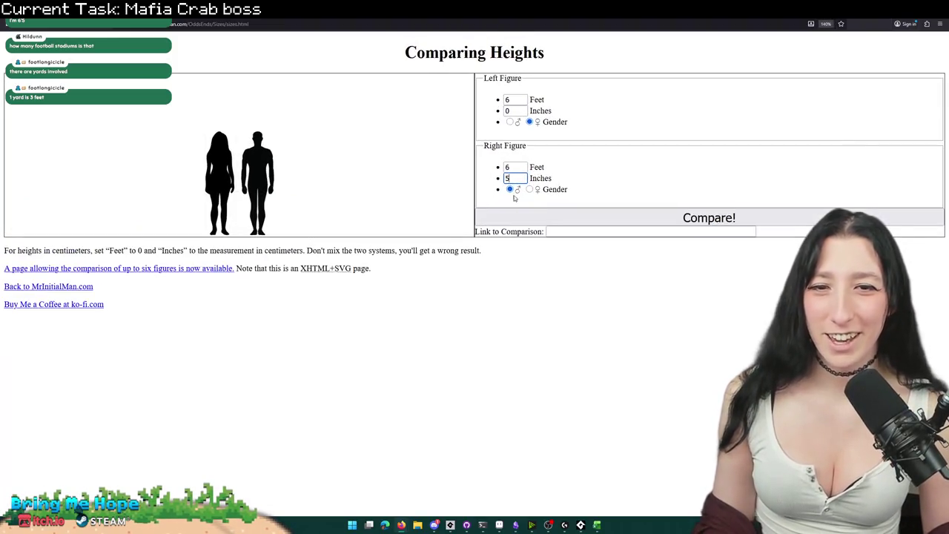
pyautogui.click(701, 217)
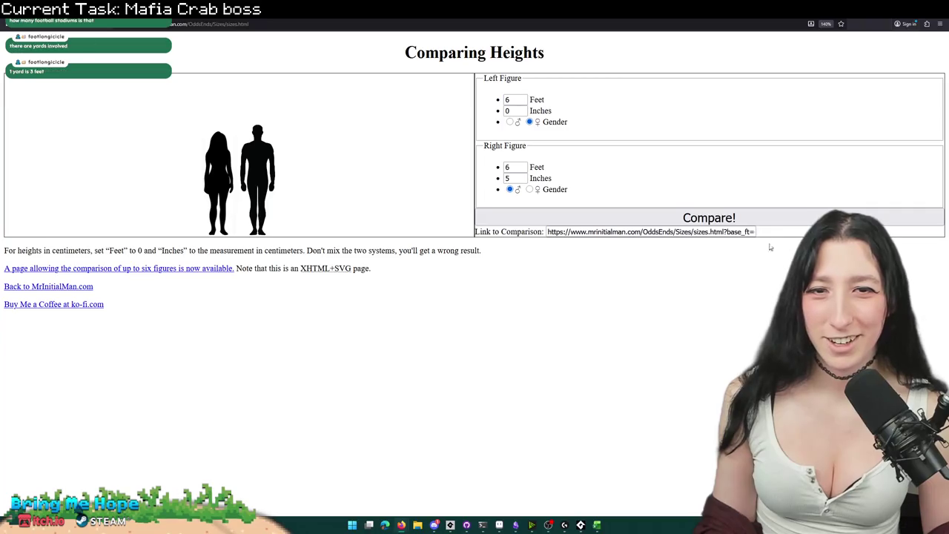
# Step: Re-enter the right figure's inches as 0, then 5, and redraw the comparison
pyautogui.scroll(3, 239, 155)
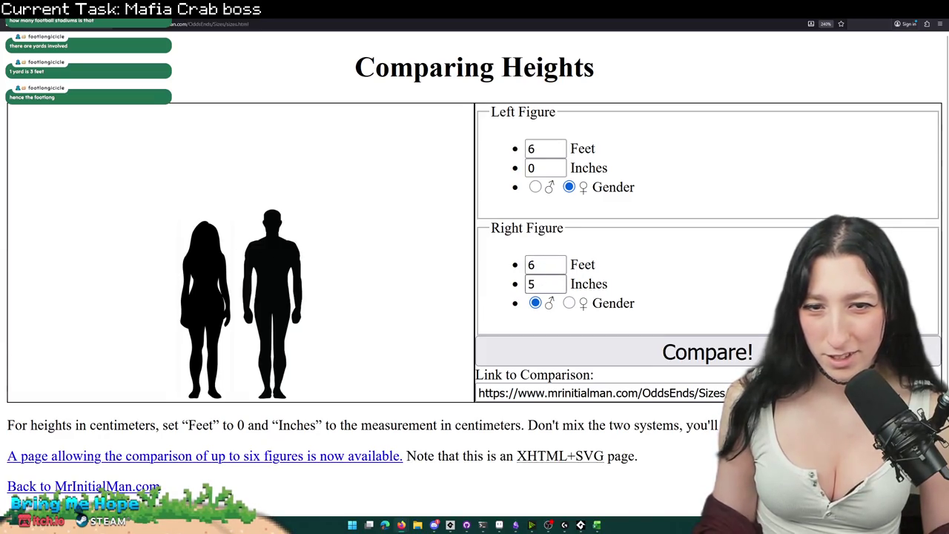
pyautogui.doubleClick(533, 284)
pyautogui.write('0')
pyautogui.press('Return')
pyautogui.doubleClick(541, 284)
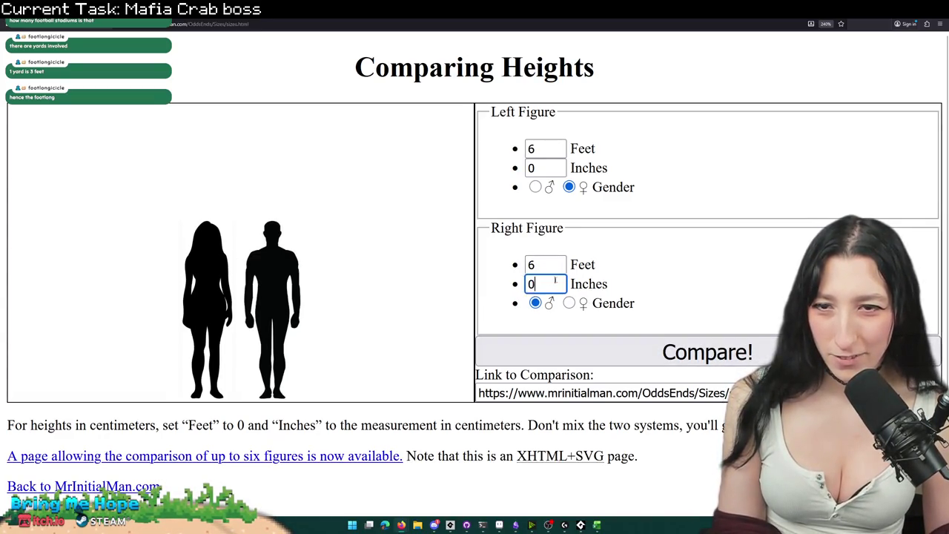
pyautogui.write('5')
pyautogui.click(549, 348)
# Step: Toggle the left figure's gender back and forth until it ends up male
pyautogui.doubleClick(541, 168)
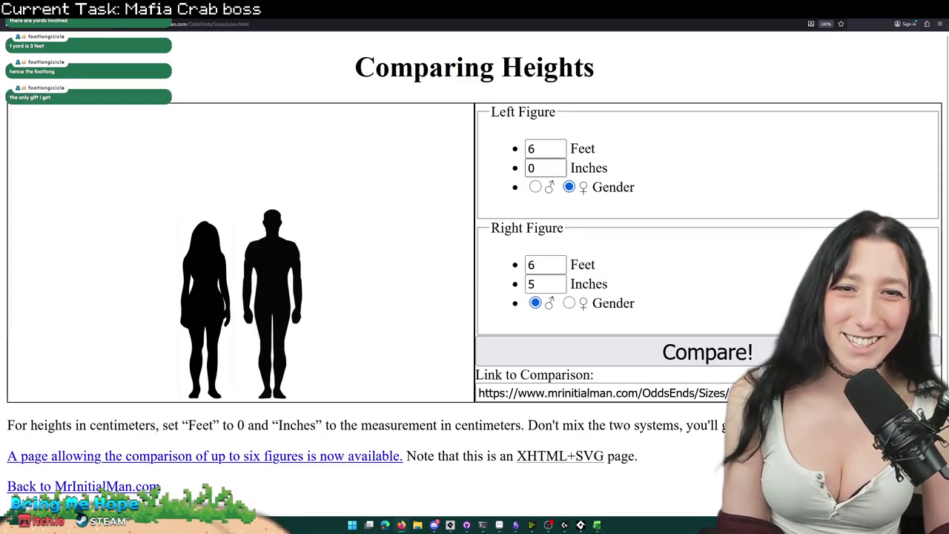
pyautogui.click(535, 186)
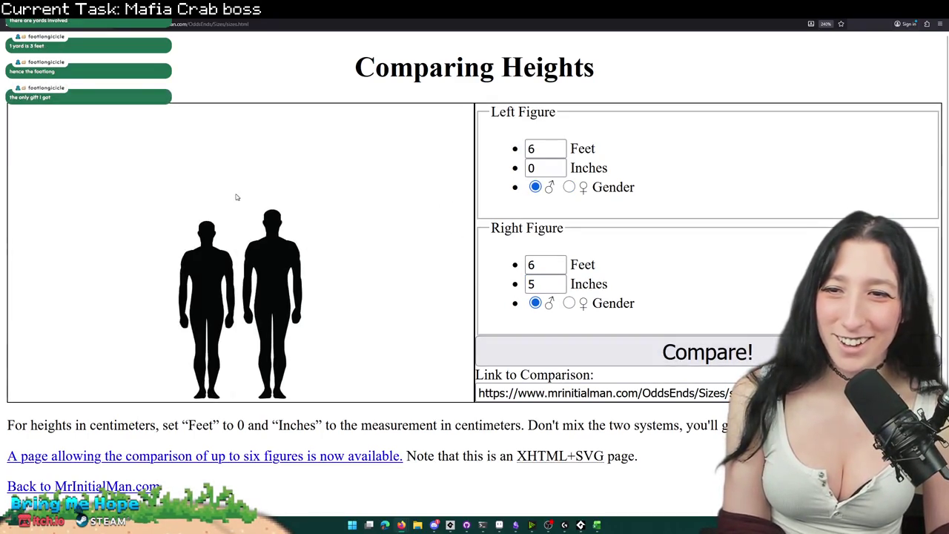
pyautogui.click(568, 187)
pyautogui.click(535, 186)
pyautogui.click(568, 187)
pyautogui.click(535, 186)
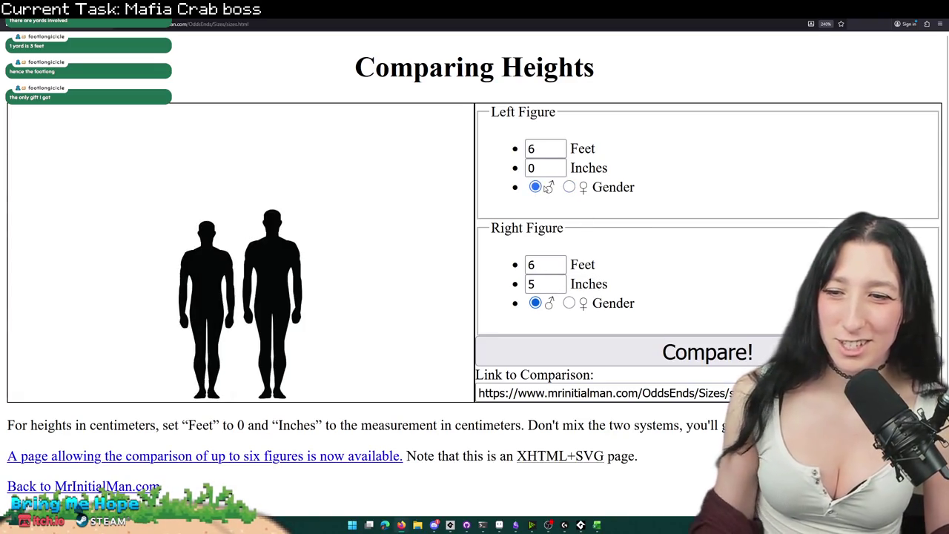
pyautogui.scroll(-3, 445, 250)
pyautogui.scroll(-2, 323, 132)
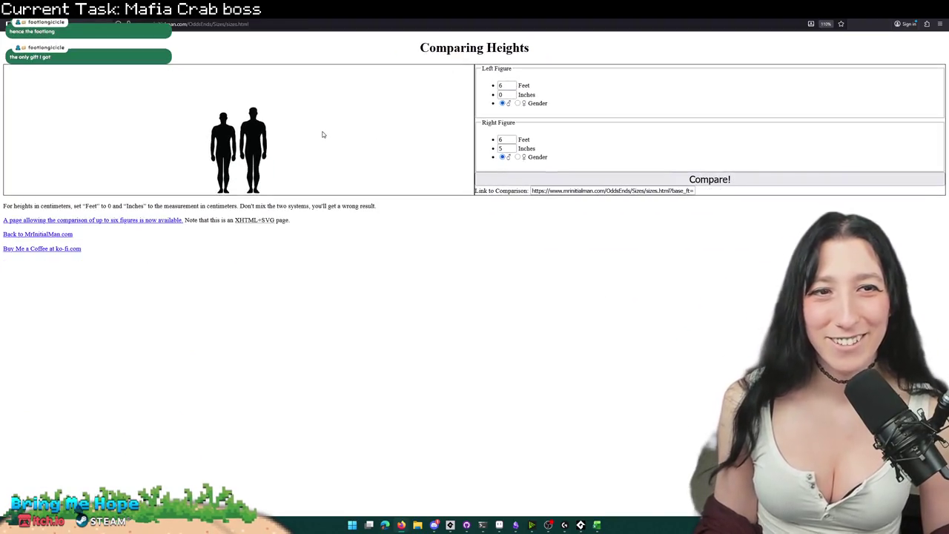
pyautogui.hotkey('alt', 'Tab')
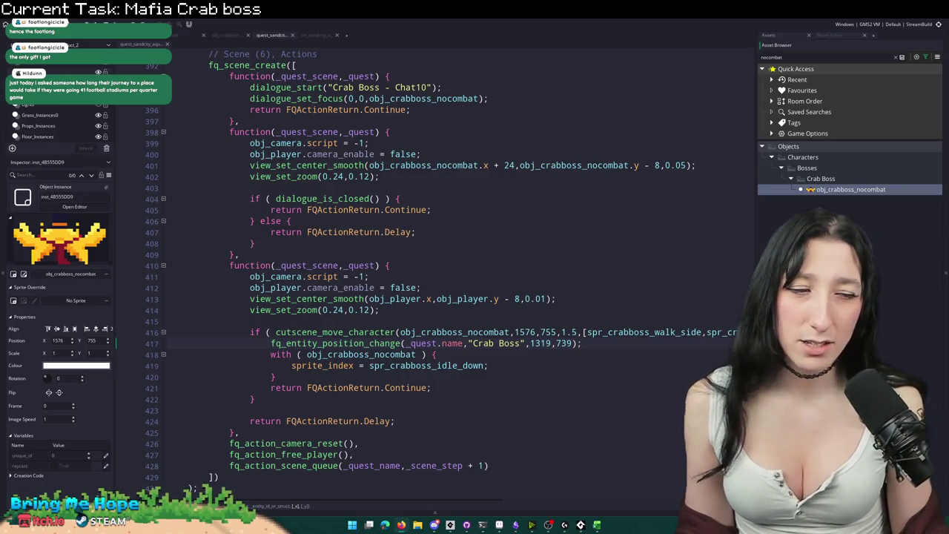
# Step: Place the caret at the end of code line 404, then launch Aseprite via Windows search 'as'
pyautogui.click(566, 197)
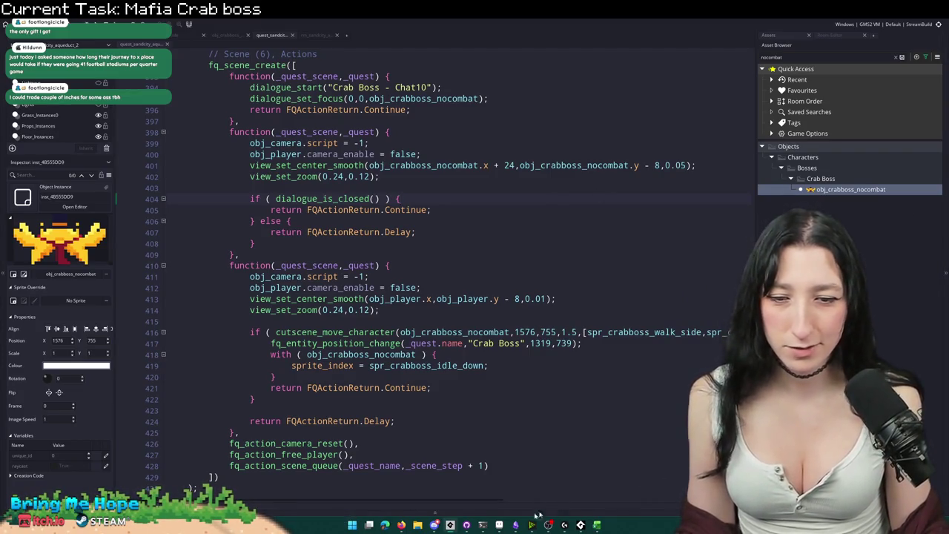
pyautogui.click(352, 524)
pyautogui.write('as')
pyautogui.press('Return')
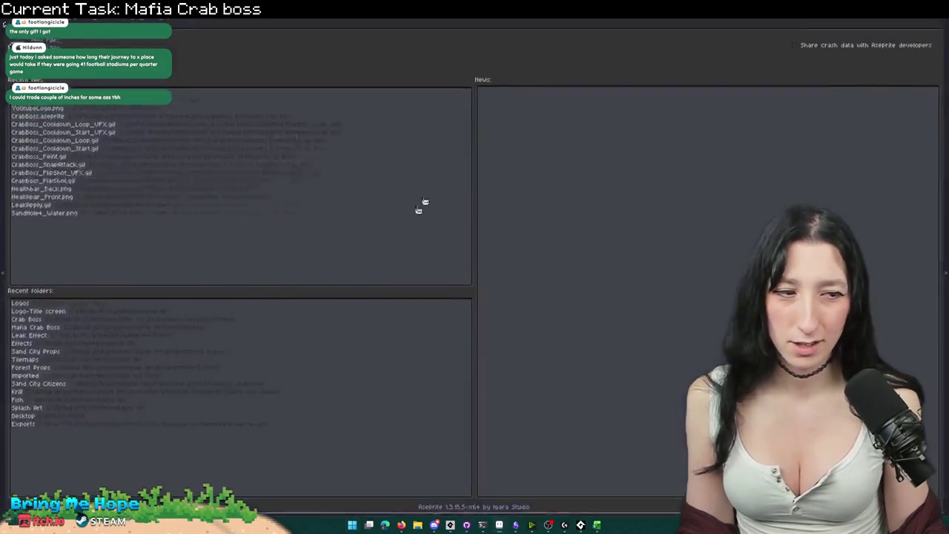
# Step: Create a new default-size sprite and draw a first vertical black line
pyautogui.click(48, 43)
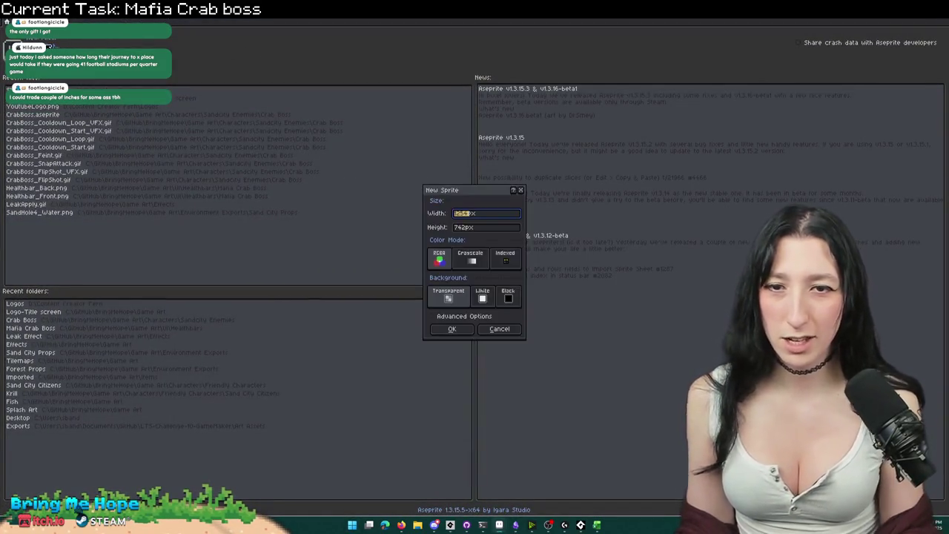
pyautogui.click(452, 329)
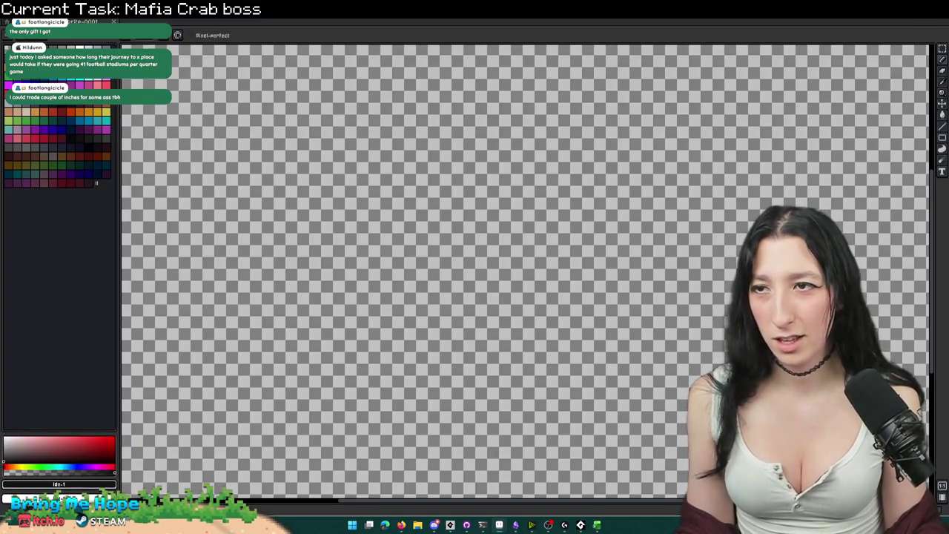
pyautogui.scroll(-2, 377, 186)
pyautogui.scroll(1, 390, 184)
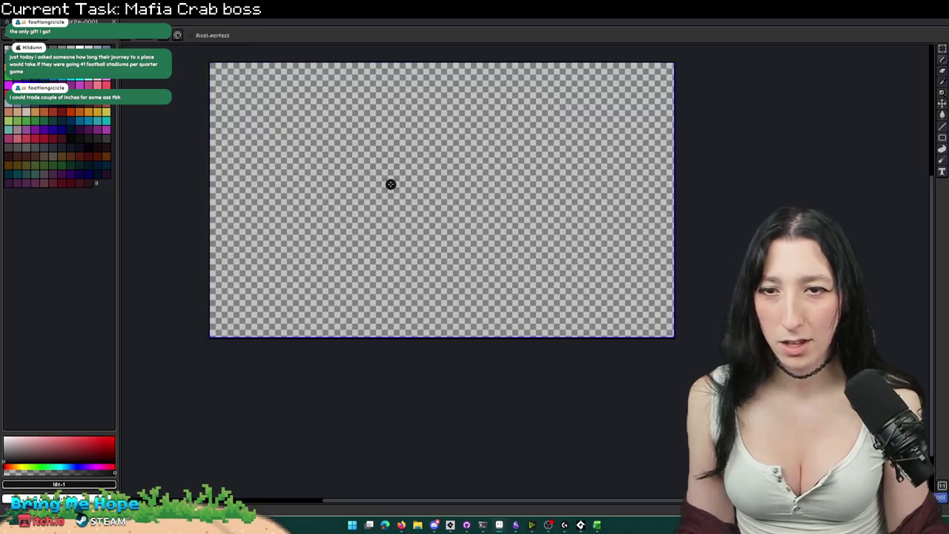
pyautogui.press('b')
pyautogui.moveTo(400, 96); pyautogui.dragTo(402, 368)
# Step: Add a second vertical line, then try a third and undo it
pyautogui.moveTo(464, 309); pyautogui.dragTo(368, 326)
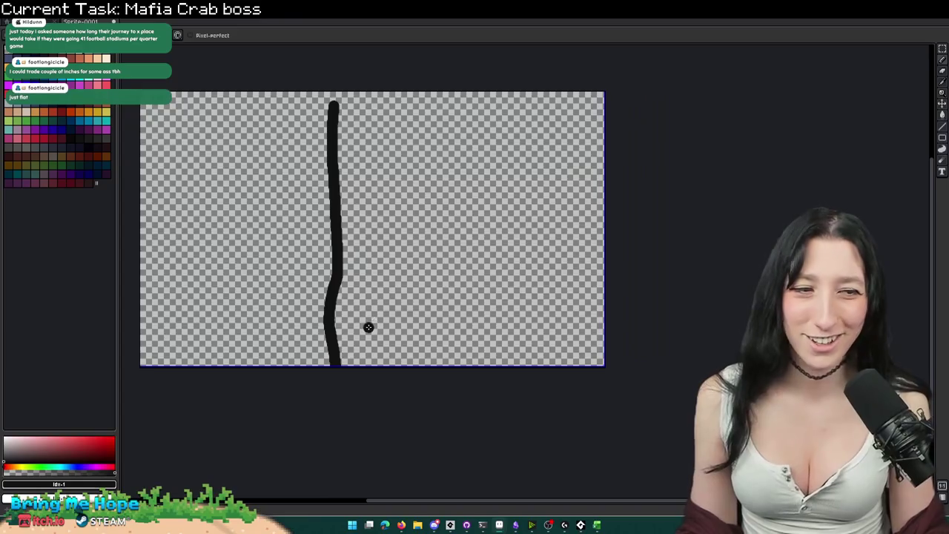
pyautogui.moveTo(409, 116); pyautogui.dragTo(405, 365)
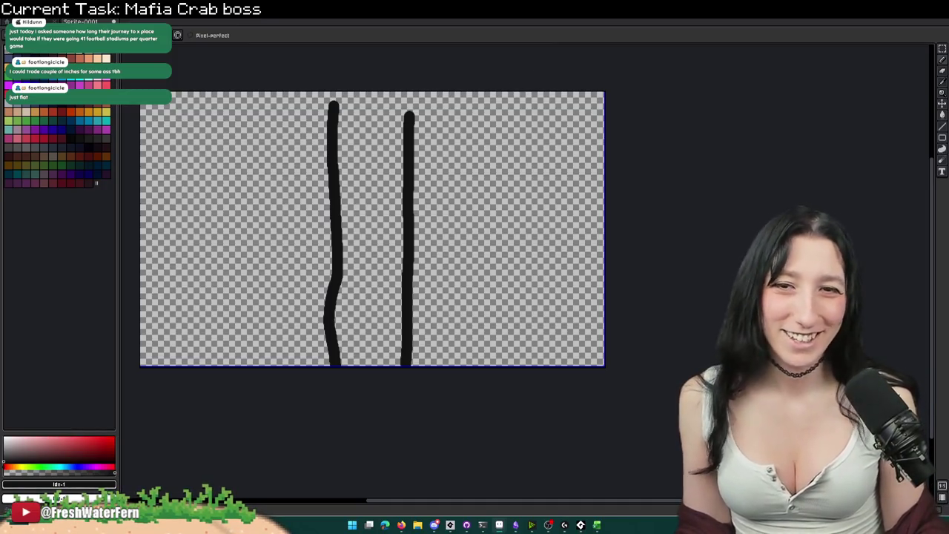
pyautogui.moveTo(356, 159); pyautogui.dragTo(398, 171)
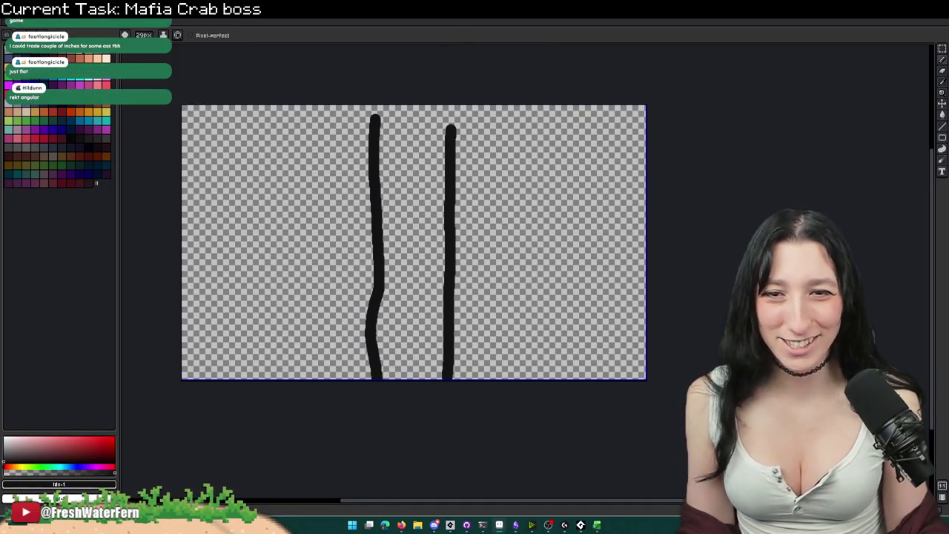
pyautogui.moveTo(528, 216); pyautogui.dragTo(467, 233)
pyautogui.moveTo(485, 146)
pyautogui.mouseDown()
pyautogui.moveTo(457, 346)
pyautogui.moveTo(481, 158)
pyautogui.moveTo(494, 205)
pyautogui.moveTo(465, 395)
pyautogui.mouseUp()
pyautogui.hotkey('ctrl', 'z')
# Step: Try several right-side lines, undoing each, ending with a short top-right curve
pyautogui.moveTo(559, 146); pyautogui.dragTo(567, 393)
pyautogui.press('m')
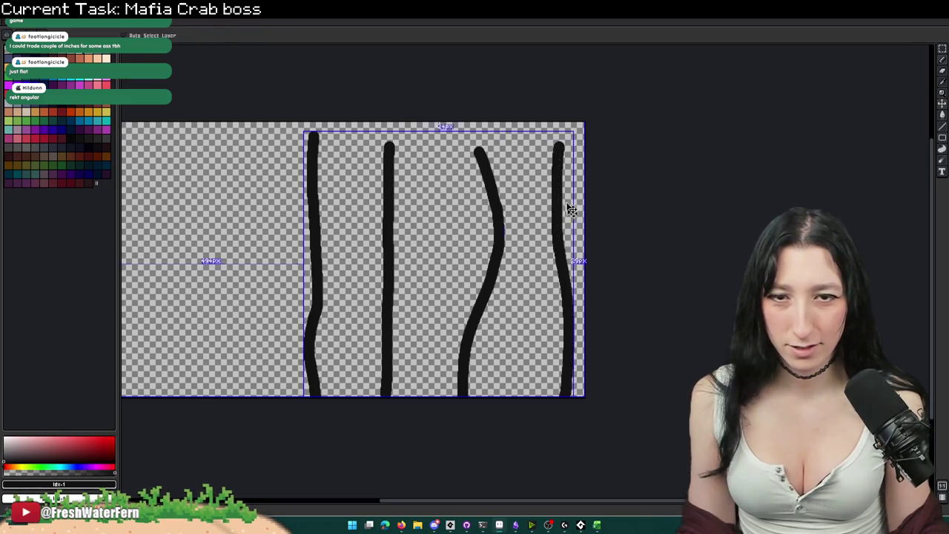
pyautogui.hotkey('ctrl', 'z')
pyautogui.press('b')
pyautogui.moveTo(546, 140)
pyautogui.mouseDown()
pyautogui.moveTo(576, 203)
pyautogui.moveTo(570, 395)
pyautogui.mouseUp()
pyautogui.hotkey('ctrl', 'z')
pyautogui.moveTo(547, 148); pyautogui.dragTo(567, 362)
pyautogui.hotkey('ctrl', 'z')
pyautogui.press('m')
pyautogui.press('b')
pyautogui.moveTo(539, 131)
pyautogui.mouseDown()
pyautogui.moveTo(579, 157)
pyautogui.moveTo(548, 266)
pyautogui.moveTo(552, 395)
pyautogui.mouseUp()
# Step: Undo the remaining strokes and test another vertical line, undoing it too
pyautogui.scroll(-2, 571, 371)
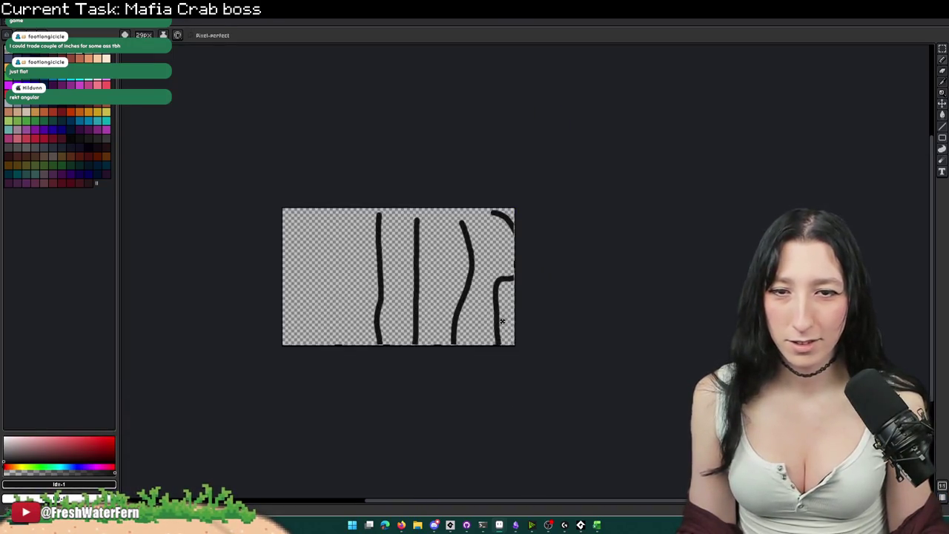
pyautogui.scroll(2, 502, 320)
pyautogui.hotkey('ctrl', 'z')
pyautogui.hotkey('ctrl', 'z')
pyautogui.hotkey('ctrl', 'z')
pyautogui.scroll(1, 360, 227)
pyautogui.scroll(-2, 435, 279)
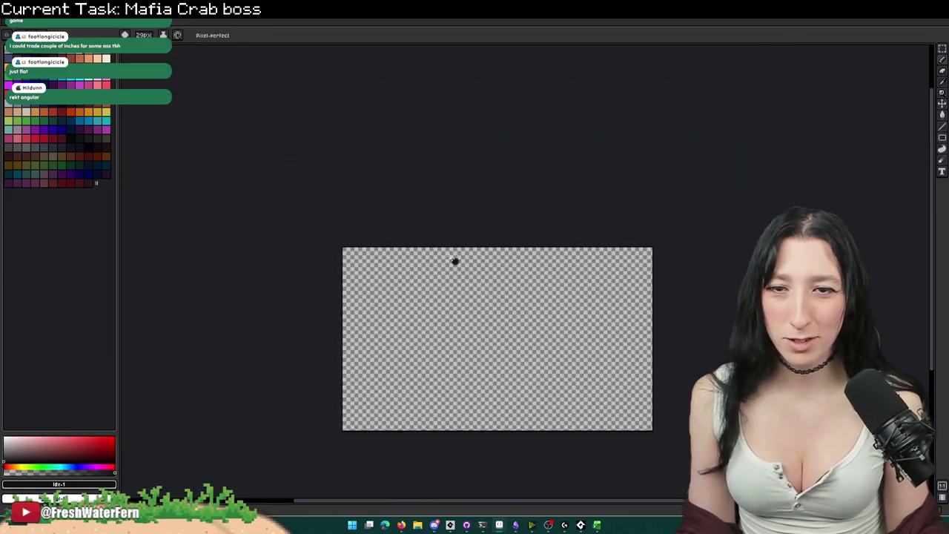
pyautogui.scroll(2, 474, 279)
pyautogui.moveTo(451, 205); pyautogui.dragTo(459, 430)
pyautogui.hotkey('ctrl', 'z')
pyautogui.press('m')
pyautogui.press('b')
pyautogui.hotkey('ctrl', 'z')
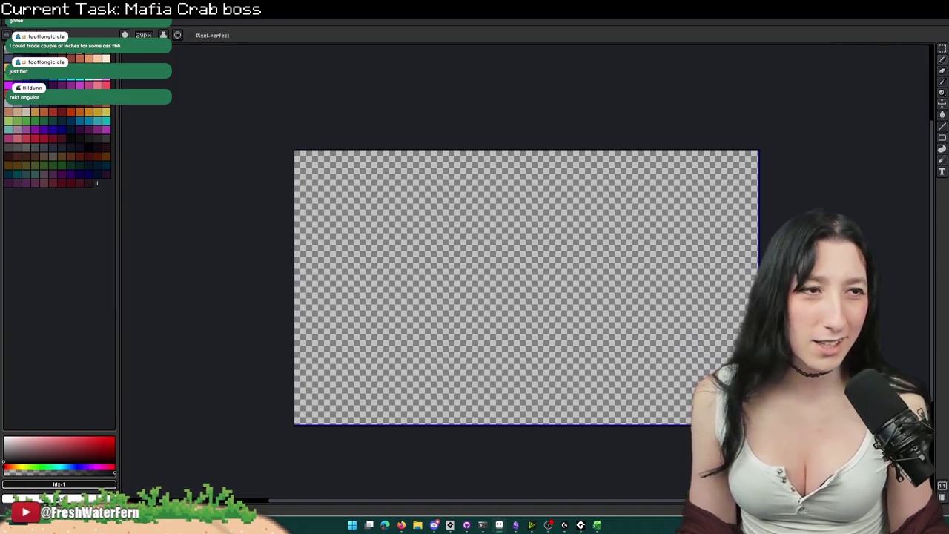
# Step: Draw two long vertical black lines side by side after a few undone attempts
pyautogui.moveTo(426, 227)
pyautogui.mouseDown()
pyautogui.moveTo(341, 127)
pyautogui.moveTo(366, 155)
pyautogui.moveTo(364, 199)
pyautogui.mouseUp()
pyautogui.scroll(1, 341, 126)
pyautogui.scroll(-1, 337, 125)
pyautogui.scroll(2, 366, 186)
pyautogui.scroll(-2, 366, 186)
pyautogui.moveTo(361, 132); pyautogui.dragTo(353, 279)
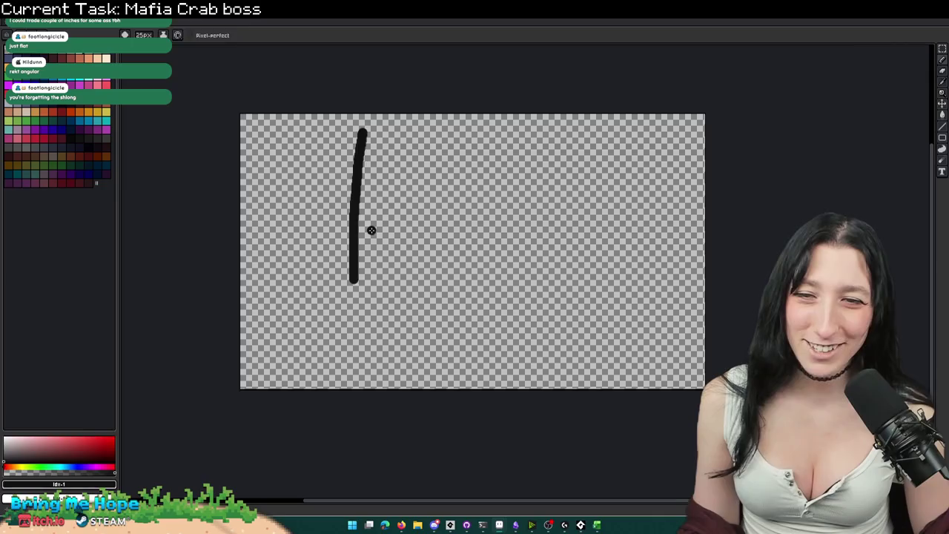
pyautogui.hotkey('ctrl', 'z')
pyautogui.moveTo(377, 146)
pyautogui.mouseDown()
pyautogui.moveTo(373, 314)
pyautogui.moveTo(383, 411)
pyautogui.mouseUp()
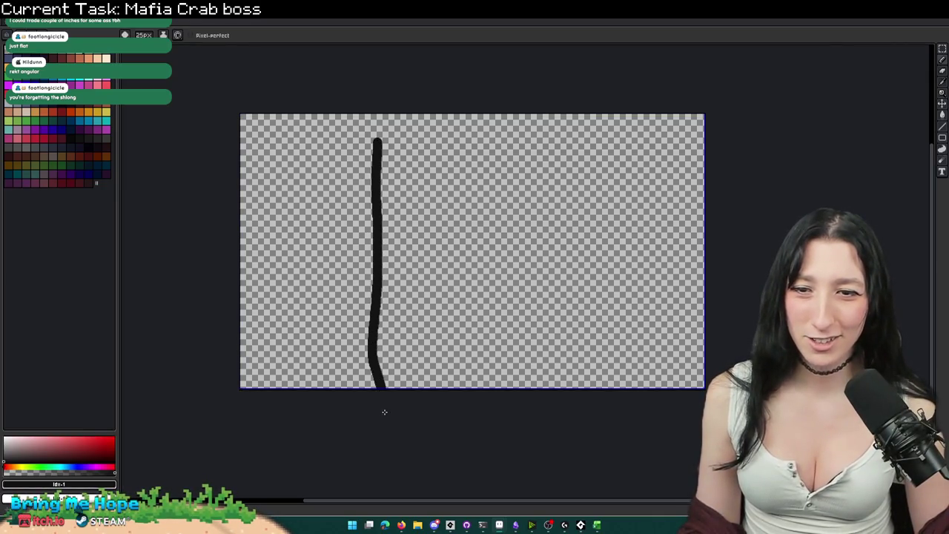
pyautogui.hotkey('ctrl', 'z')
pyautogui.press('b')
pyautogui.moveTo(376, 130)
pyautogui.mouseDown()
pyautogui.moveTo(373, 275)
pyautogui.moveTo(356, 333)
pyautogui.moveTo(371, 413)
pyautogui.mouseUp()
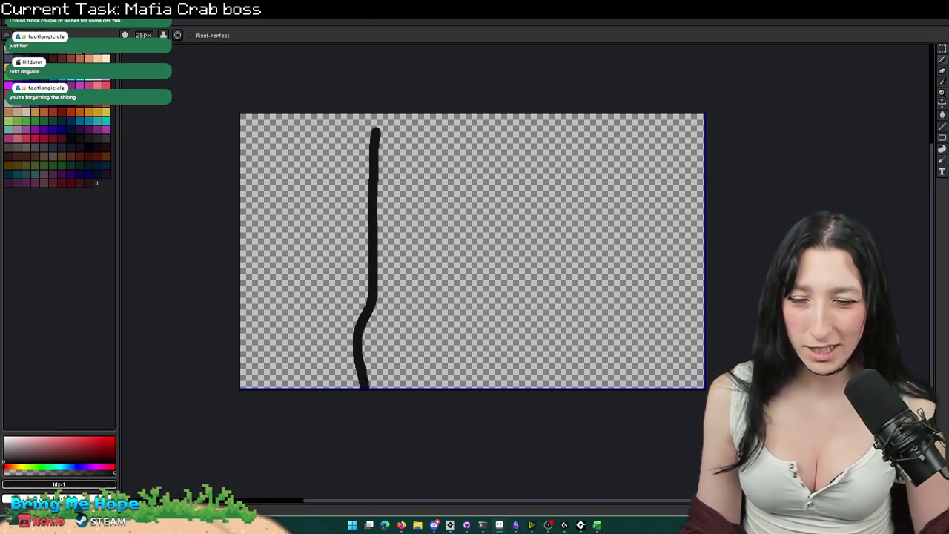
pyautogui.moveTo(456, 134); pyautogui.dragTo(455, 417)
# Step: Quit Aseprite without saving Sprite-0001
pyautogui.hscroll(2, 455, 418)
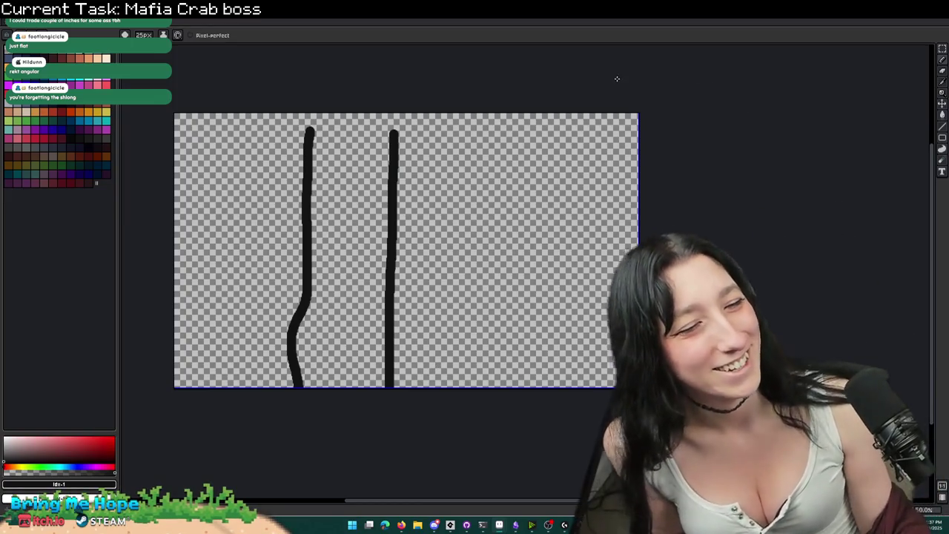
pyautogui.hotkey('ctrl', 'q')
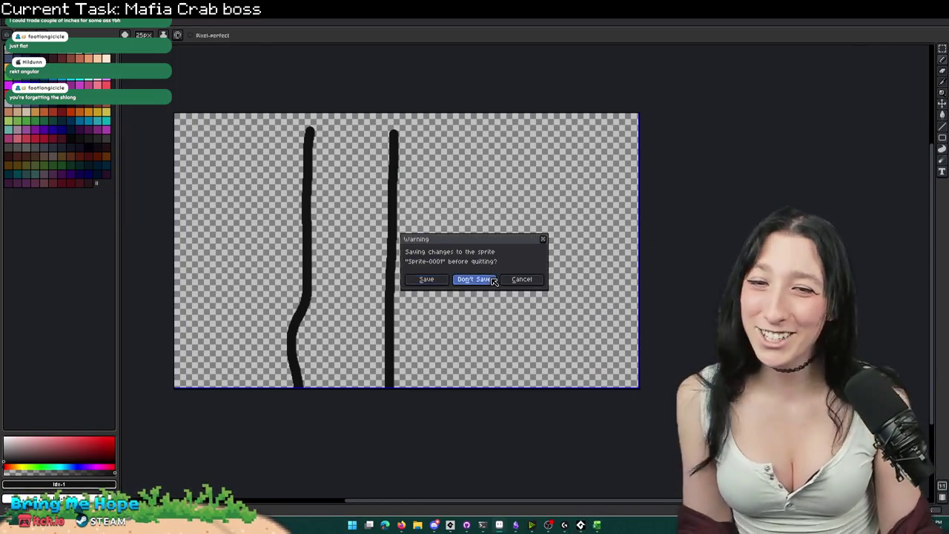
pyautogui.click(488, 279)
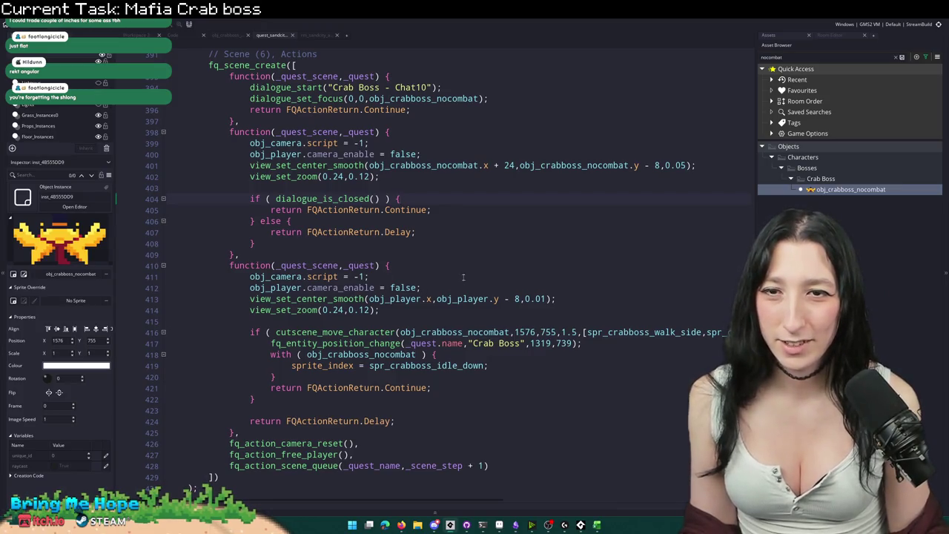
# Step: Review the quest scene code around lines 409–422 and hide the side panels with F12
pyautogui.scroll(-1, 427, 268)
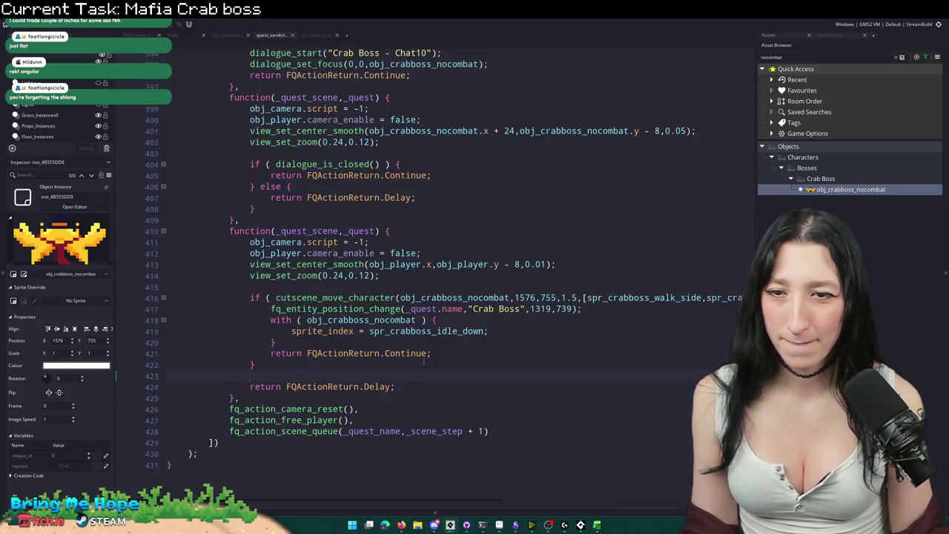
pyautogui.click(424, 363)
pyautogui.scroll(1, 560, 327)
pyautogui.rightClick(560, 326)
pyautogui.click(510, 336)
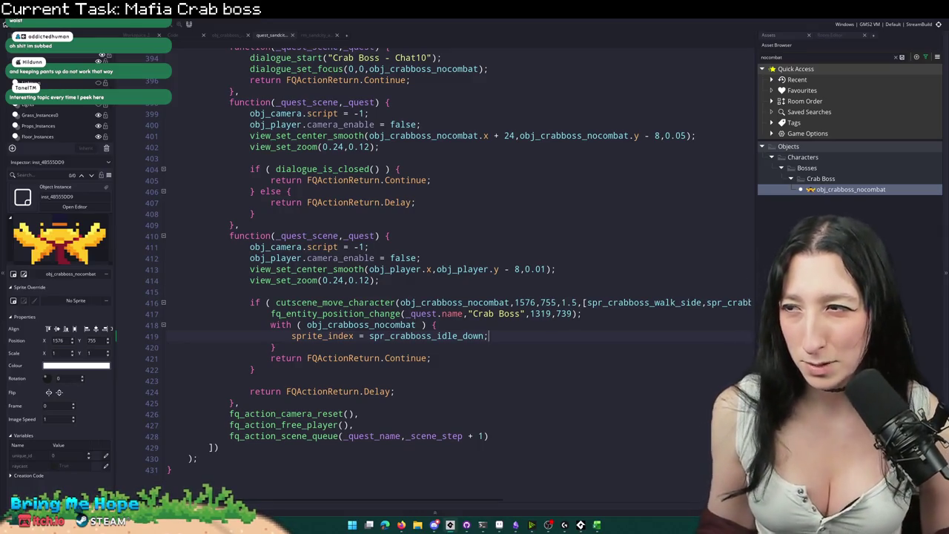
pyautogui.click(422, 240)
pyautogui.press('Up')
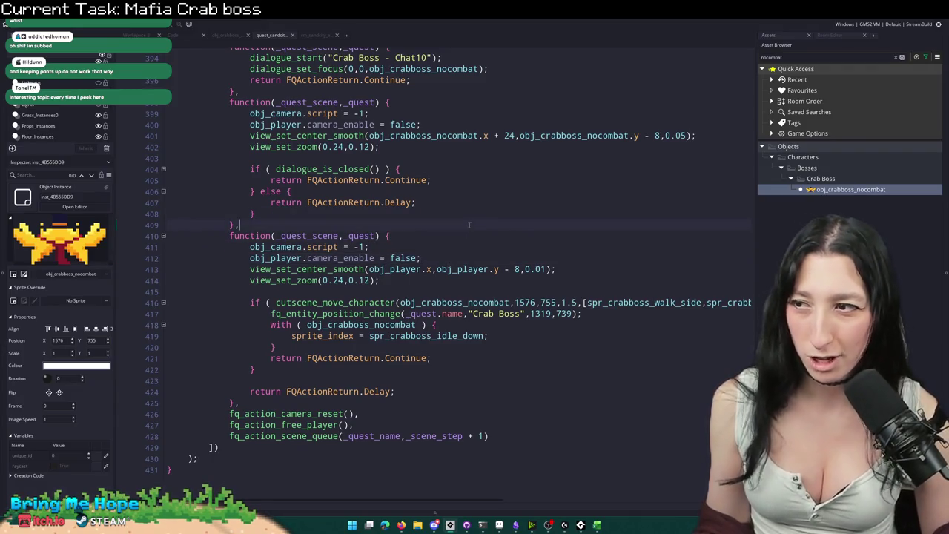
pyautogui.click(444, 247)
pyautogui.click(462, 236)
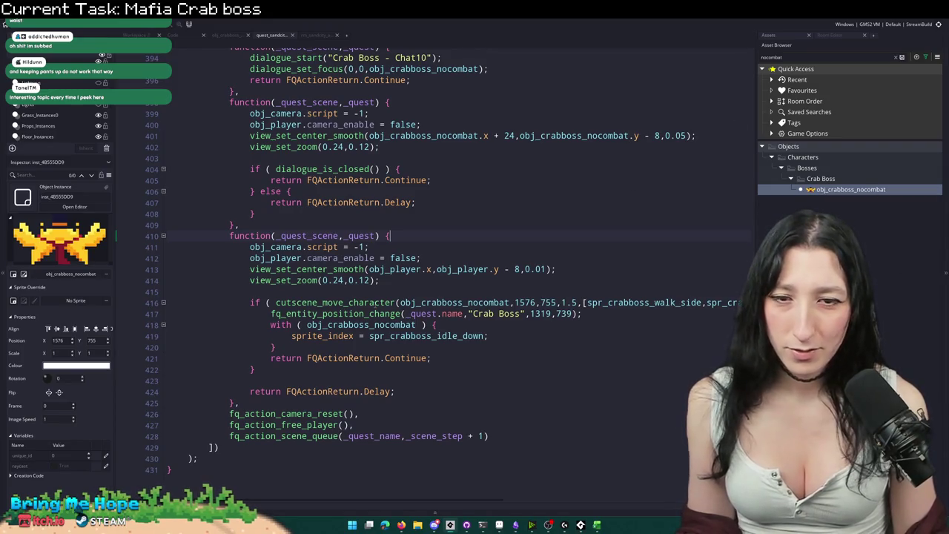
pyautogui.press('Down')
pyautogui.press('Down')
pyautogui.press('Down')
pyautogui.press('F12')
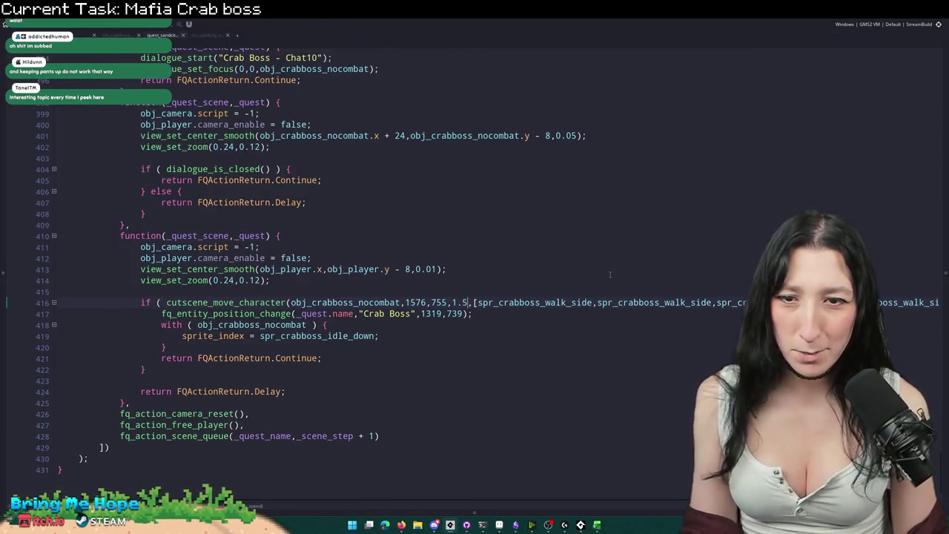
pyautogui.click(481, 315)
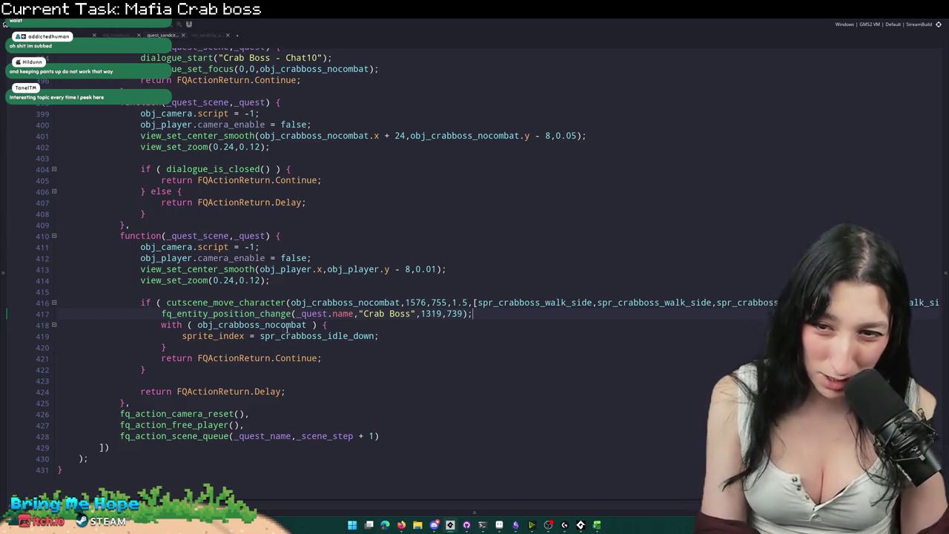
# Step: Delete the 'WE NEED TO DO THIS QUEST STEP' comment line and run the game with F5
pyautogui.scroll(3, 259, 311)
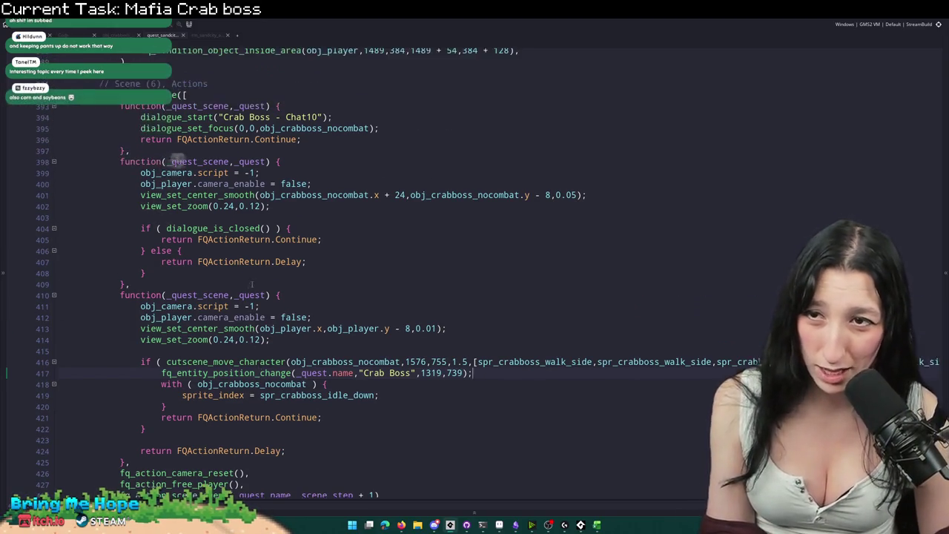
pyautogui.scroll(3, 308, 264)
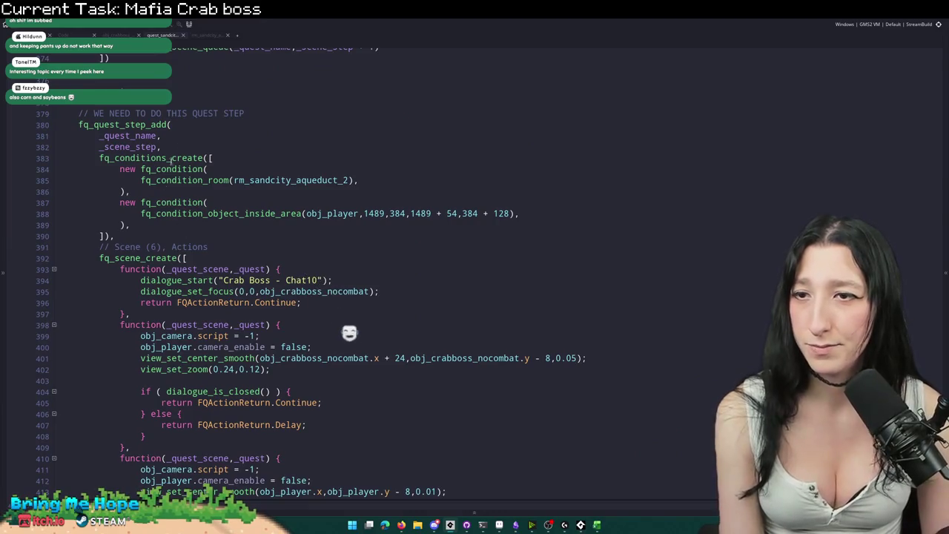
pyautogui.click(159, 105)
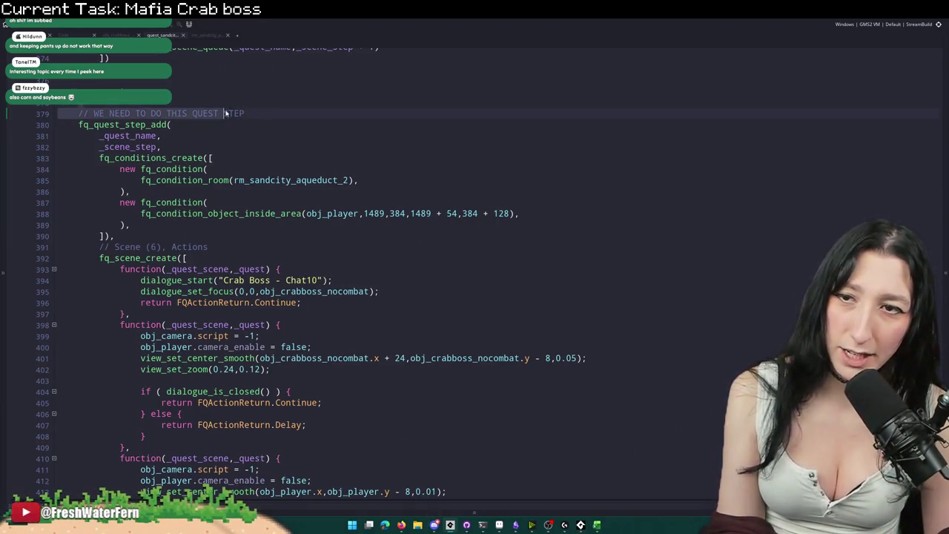
pyautogui.moveTo(244, 113); pyautogui.dragTo(30, 112)
pyautogui.press('BackSpace')
pyautogui.press('BackSpace')
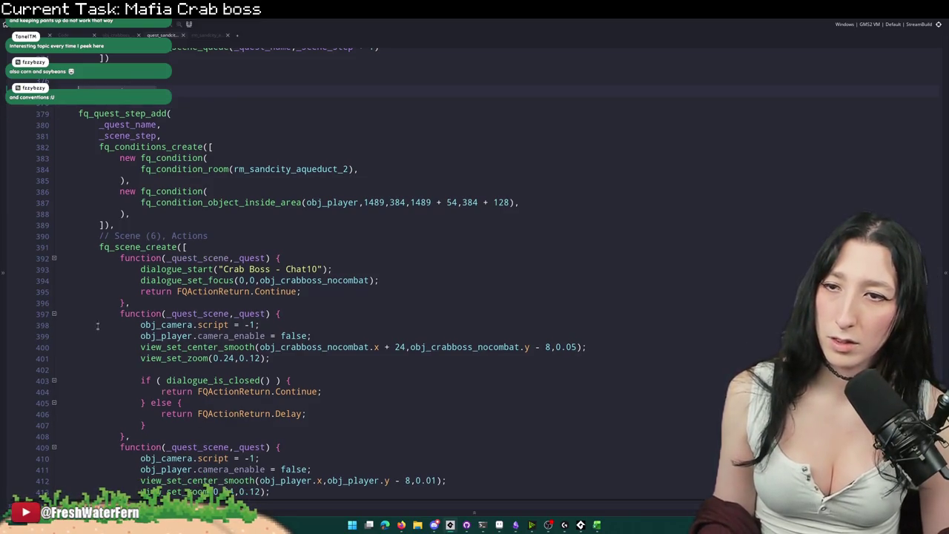
pyautogui.scroll(-6, 98, 301)
pyautogui.press('F5')
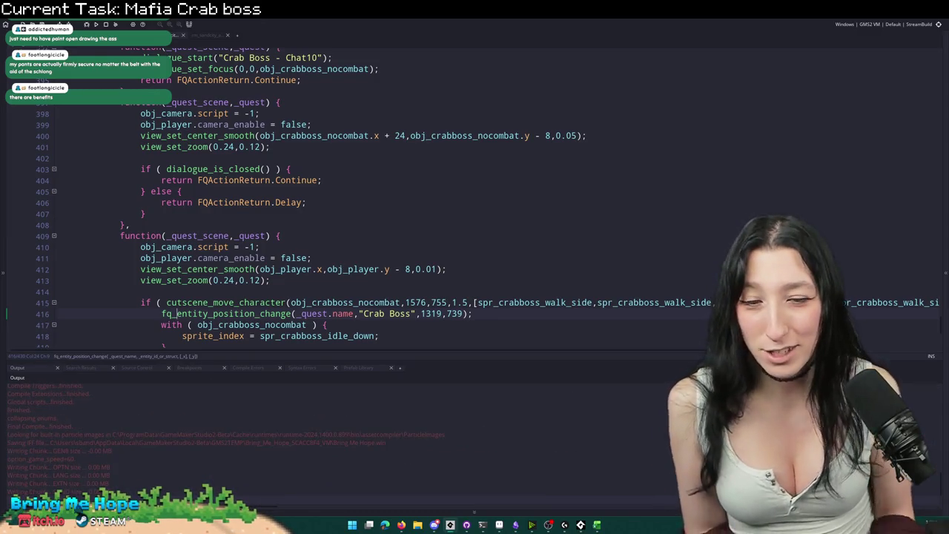
pyautogui.click(499, 525)
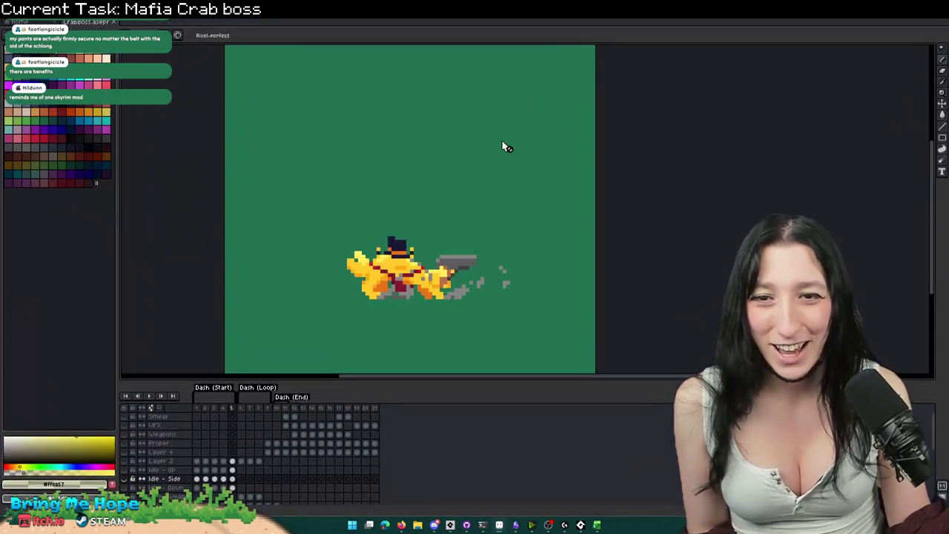
# Step: Create a new transparent 1280×1280 sprite
pyautogui.hotkey('ctrl', 'n')
pyautogui.press('Return')
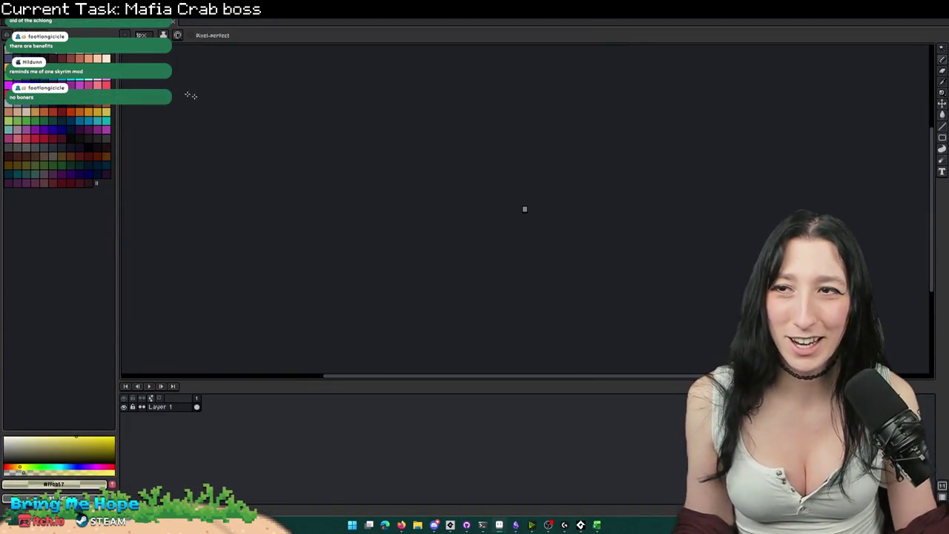
pyautogui.hotkey('ctrl', 'n')
pyautogui.write('0')
pyautogui.press('Tab')
pyautogui.press('Return')
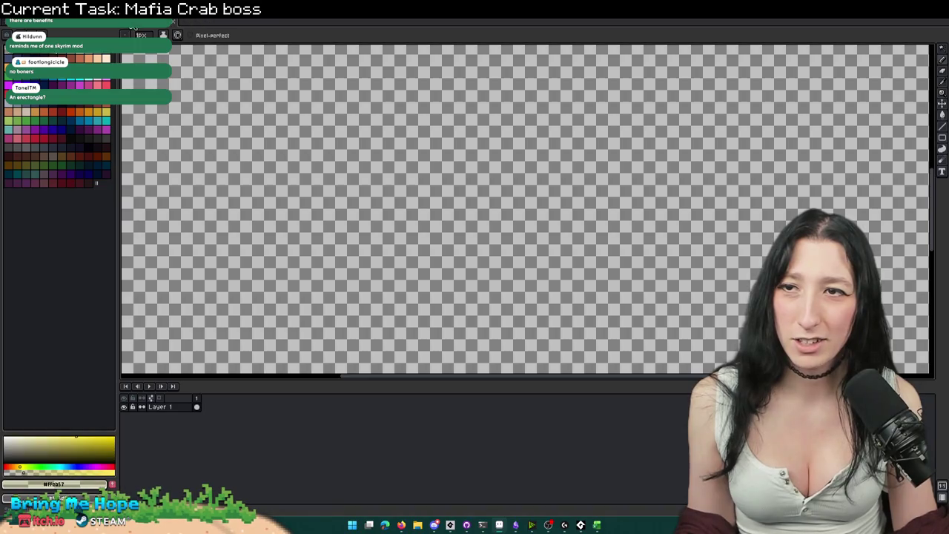
pyautogui.scroll(-3, 292, 170)
pyautogui.scroll(2, 445, 230)
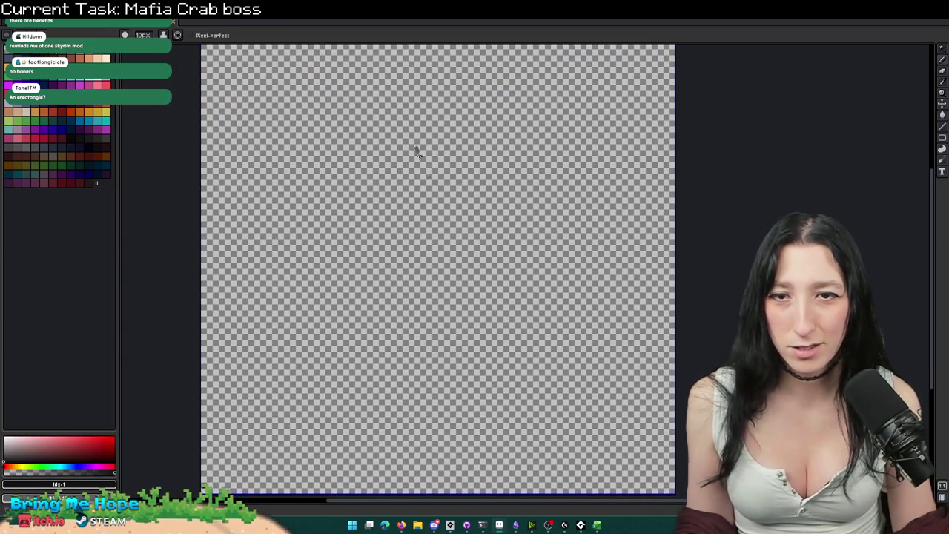
# Step: Sketch and undo several trial vertical strokes on the canvas
pyautogui.moveTo(416, 152); pyautogui.dragTo(444, 270)
pyautogui.hotkey('ctrl', 'z')
pyautogui.moveTo(420, 63)
pyautogui.mouseDown()
pyautogui.moveTo(428, 229)
pyautogui.moveTo(410, 111)
pyautogui.moveTo(392, 356)
pyautogui.moveTo(406, 495)
pyautogui.mouseUp()
pyautogui.hotkey('ctrl', 'z')
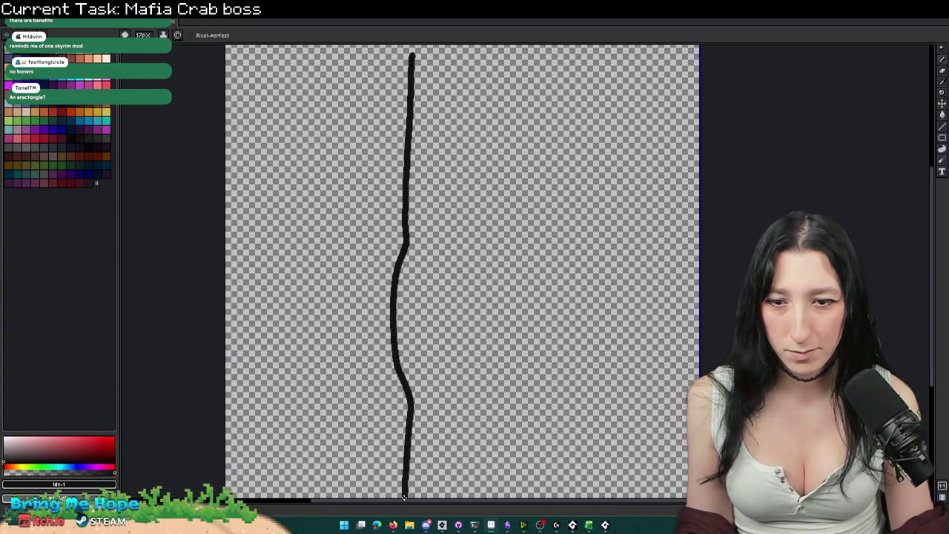
pyautogui.scroll(-2, 450, 394)
pyautogui.hotkey('ctrl', 'z')
pyautogui.moveTo(428, 185); pyautogui.dragTo(425, 222)
pyautogui.hotkey('ctrl', 'z')
pyautogui.moveTo(436, 163); pyautogui.dragTo(433, 330)
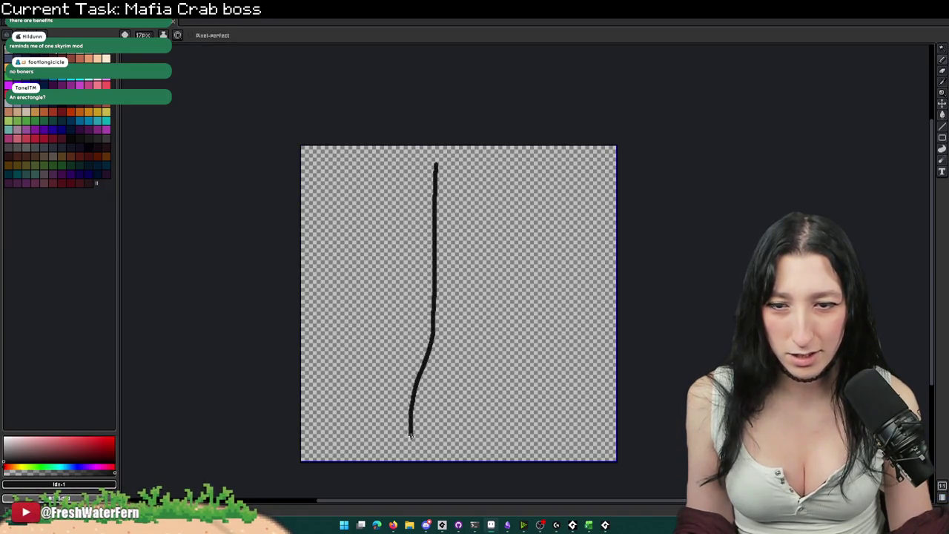
pyautogui.hotkey('ctrl', 'z')
# Step: Draw a long wavy vertical line and a second vertical line to its right
pyautogui.moveTo(427, 163); pyautogui.dragTo(413, 470)
pyautogui.press('v')
pyautogui.hotkey('ctrl', 'z')
pyautogui.press('b')
pyautogui.moveTo(445, 155); pyautogui.dragTo(451, 461)
pyautogui.scroll(2, 445, 385)
pyautogui.scroll(-1, 407, 326)
pyautogui.scroll(-1, 415, 297)
pyautogui.moveTo(465, 104)
pyautogui.mouseDown()
pyautogui.moveTo(477, 314)
pyautogui.moveTo(457, 428)
pyautogui.mouseUp()
# Step: Sketch an oval and two diagonal strokes, then undo them, keeping the two lines
pyautogui.scroll(-2, 482, 381)
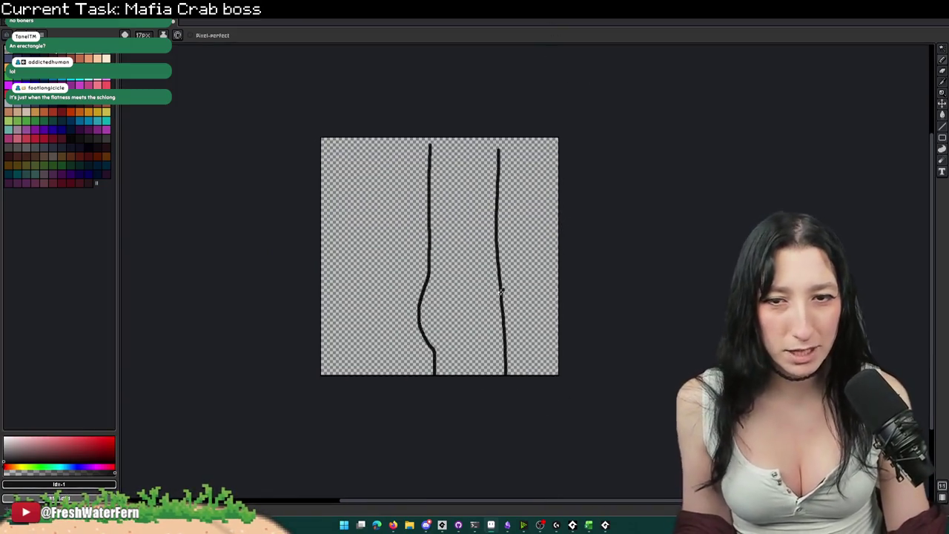
pyautogui.scroll(1, 474, 313)
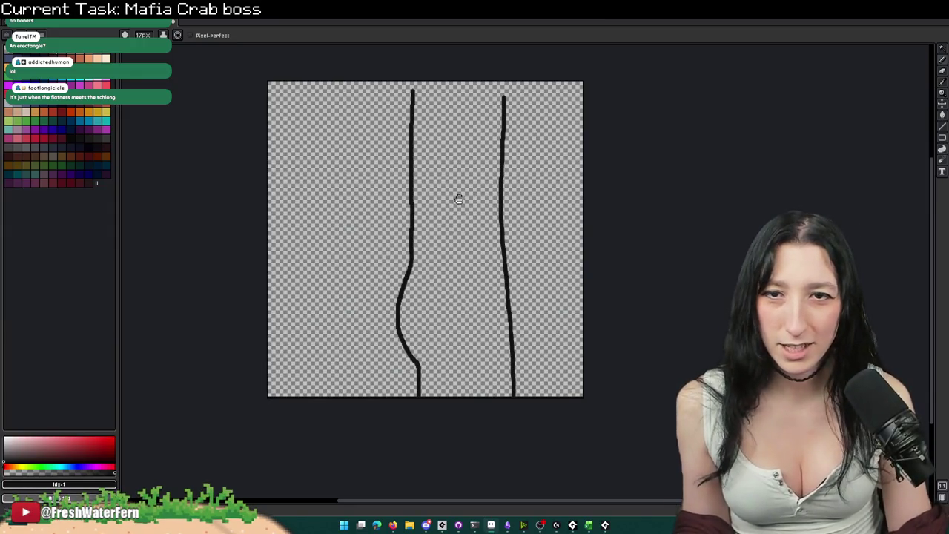
pyautogui.moveTo(550, 130); pyautogui.dragTo(519, 363)
pyautogui.scroll(2, 394, 160)
pyautogui.scroll(2, 549, 186)
pyautogui.scroll(-3, 440, 254)
pyautogui.hotkey('ctrl', 'z')
pyautogui.scroll(3, 448, 215)
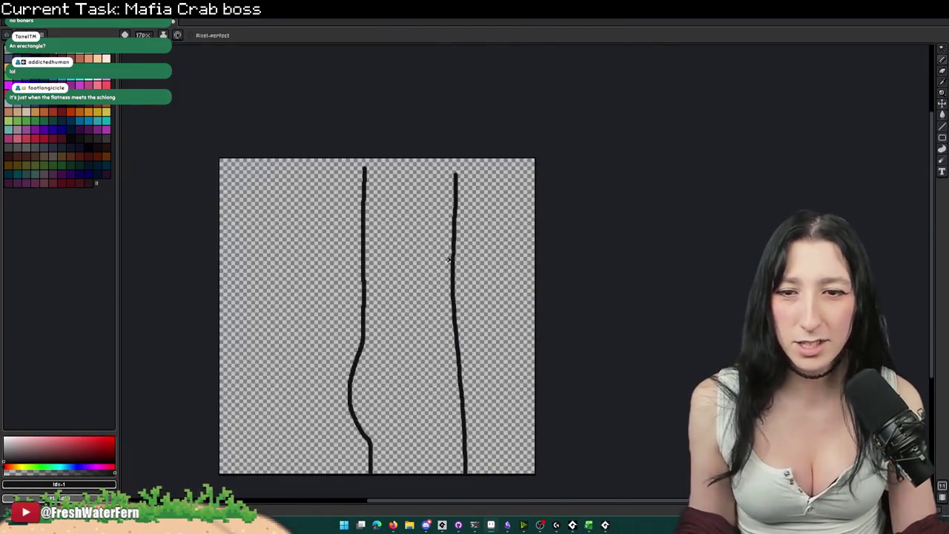
pyautogui.moveTo(485, 238); pyautogui.dragTo(508, 205)
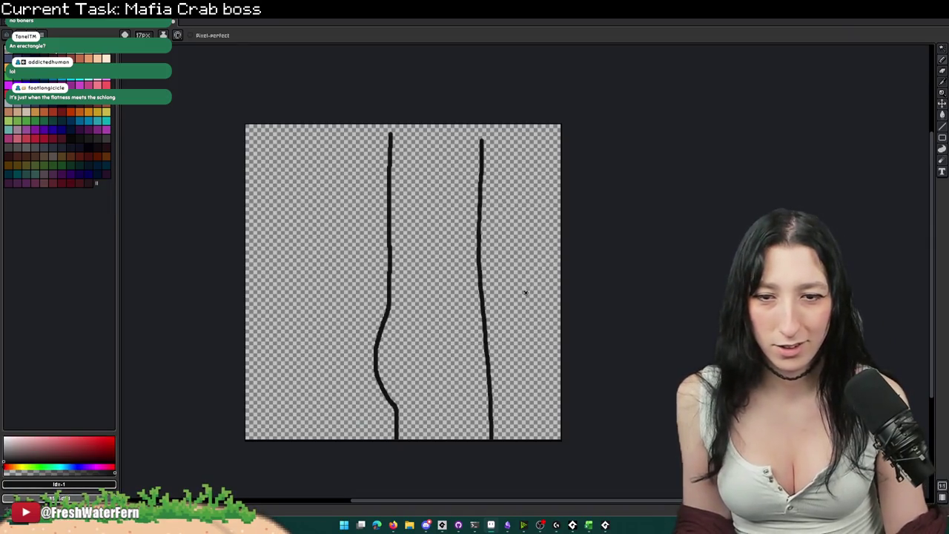
pyautogui.moveTo(418, 377); pyautogui.dragTo(585, 258)
pyautogui.moveTo(487, 406); pyautogui.dragTo(692, 186)
pyautogui.hotkey('ctrl', 'z')
pyautogui.hotkey('ctrl', 'z')
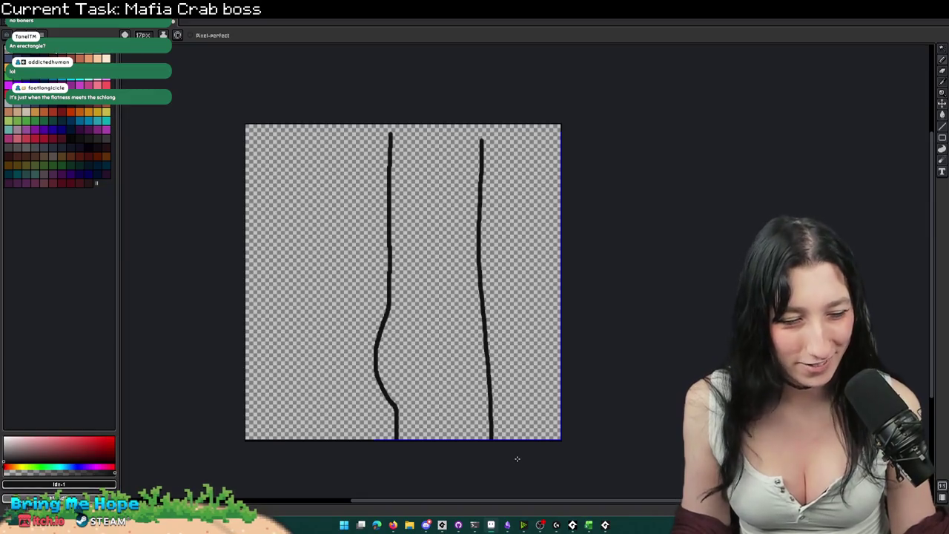
pyautogui.hotkey('alt', 'Tab')
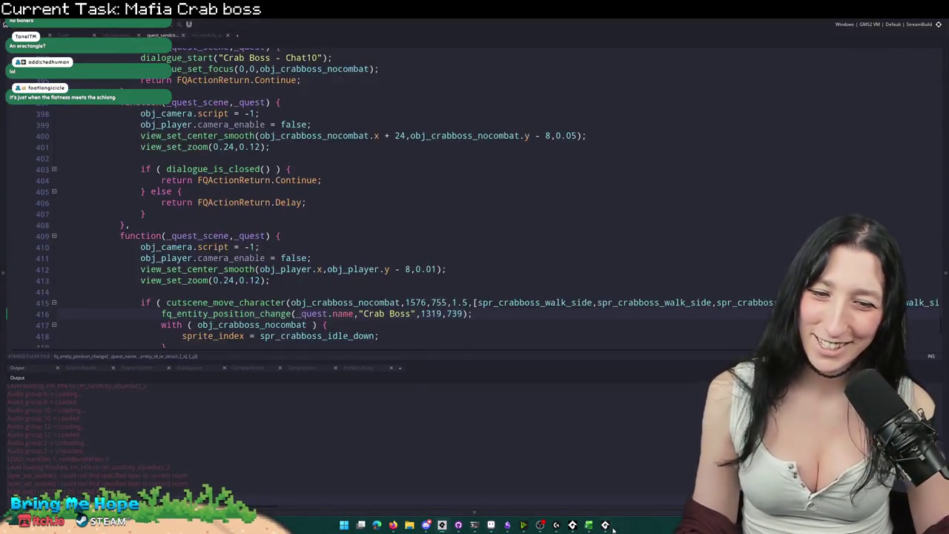
# Step: Make the Bring Me Hope test build fullscreen with F11, pause and quit it, returning to GameMaker
pyautogui.click(609, 526)
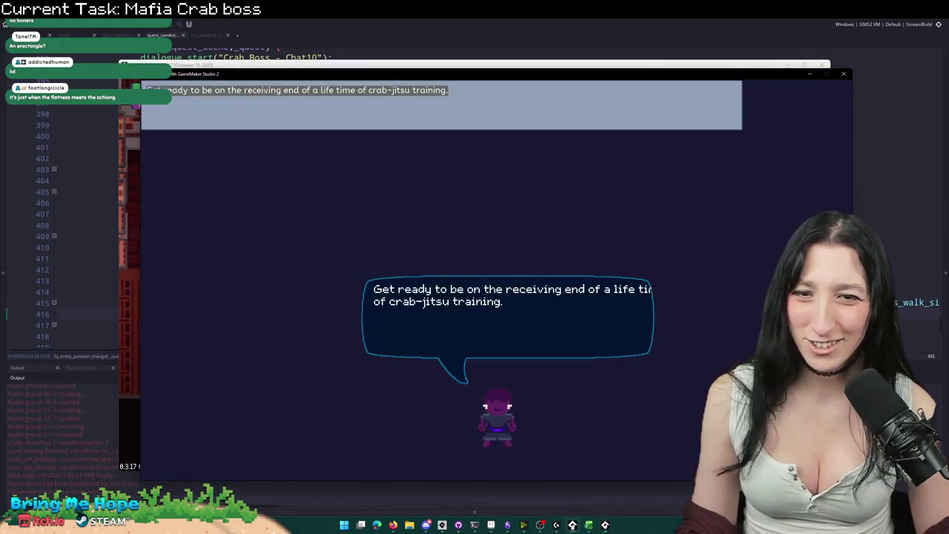
pyautogui.press('F11')
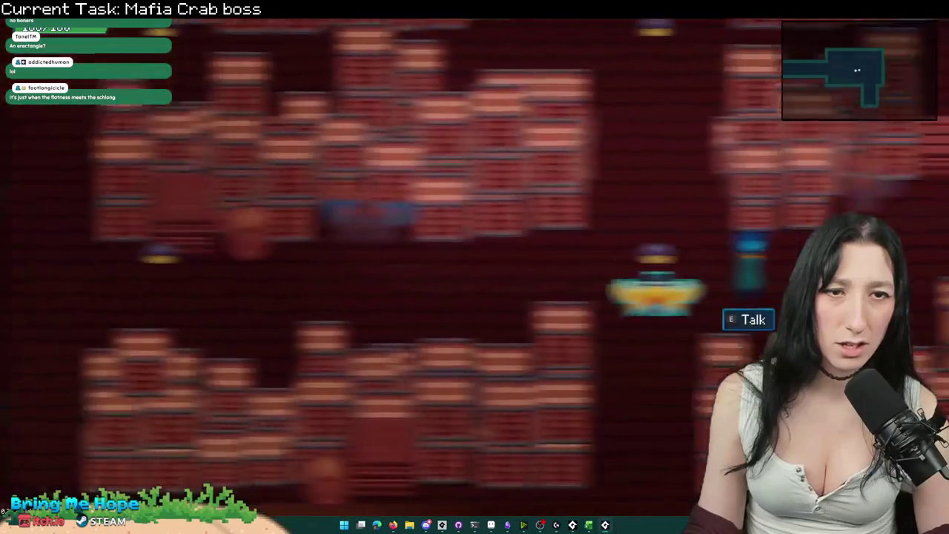
pyautogui.press('Return')
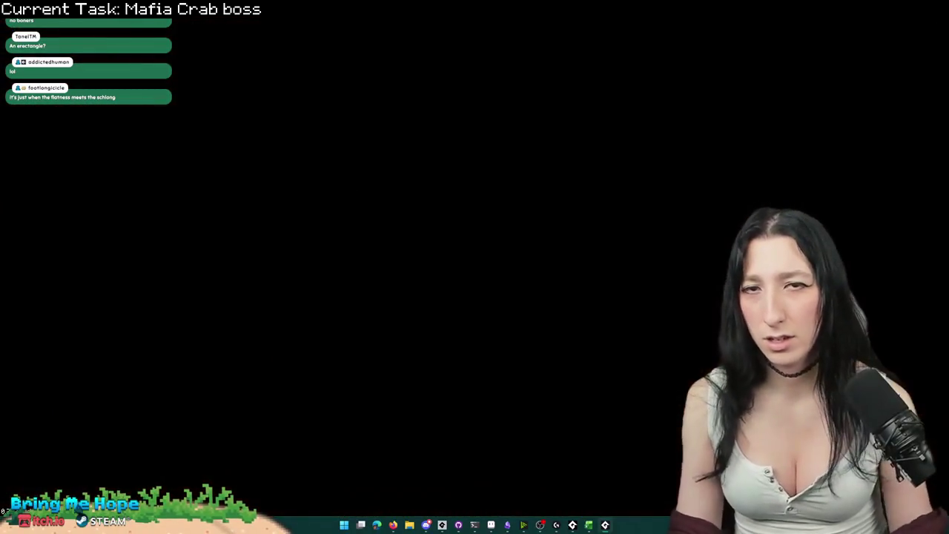
pyautogui.hotkey('alt', 'Tab')
pyautogui.press('Tab')
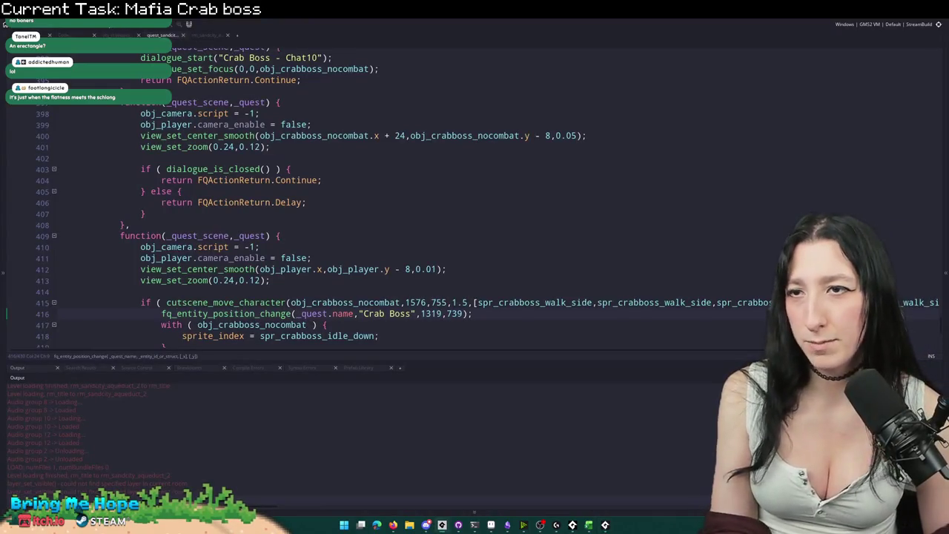
# Step: Delete the crab boss instance from rm_sandcity_aqueduct_2 and run a fresh test build
pyautogui.click(201, 35)
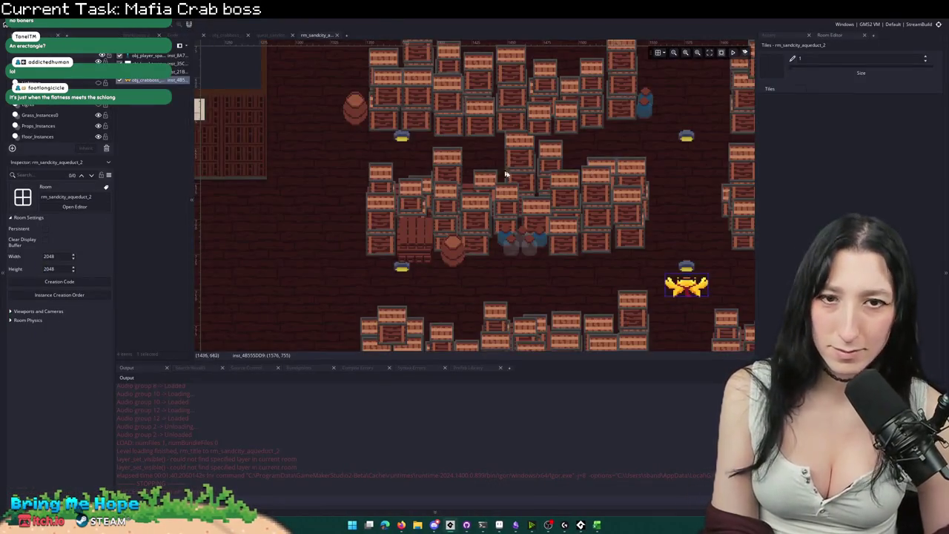
pyautogui.click(686, 285)
pyautogui.press('Delete')
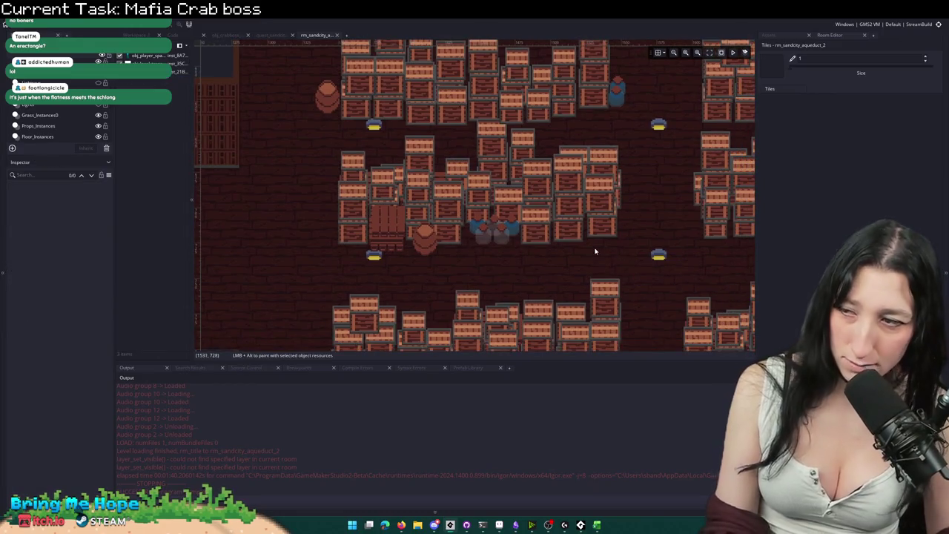
pyautogui.press('F5')
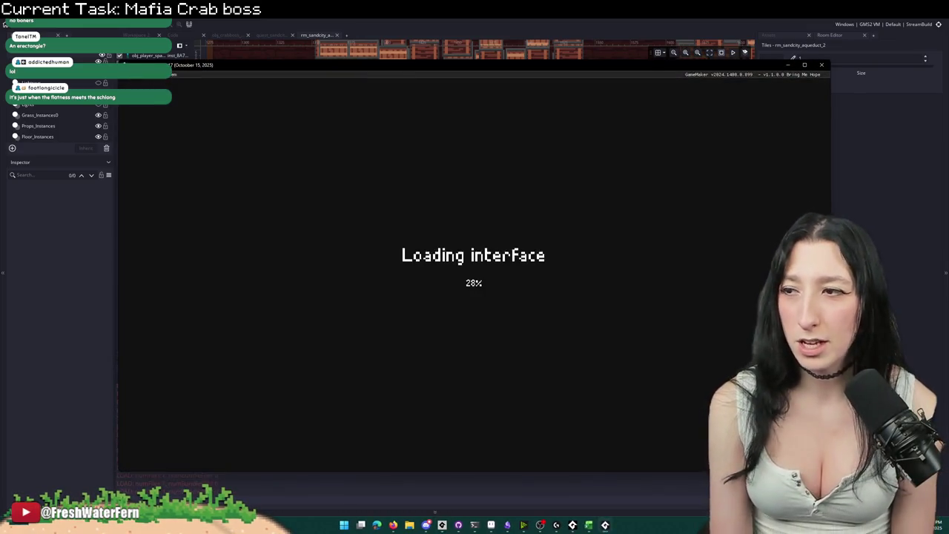
# Step: Start the game in fullscreen and walk through the first rooms, dismissing the crab dialogue and tutorial
pyautogui.press('Return')
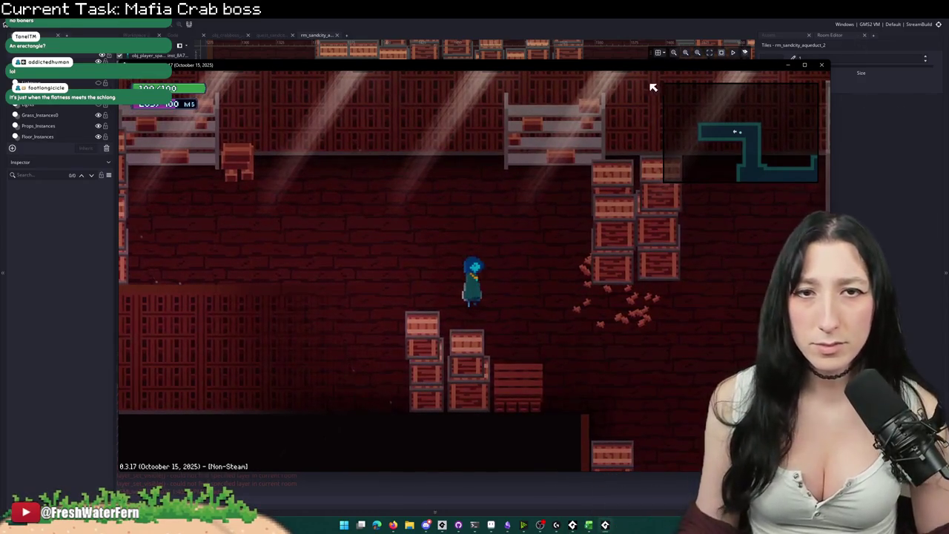
pyautogui.press('F11')
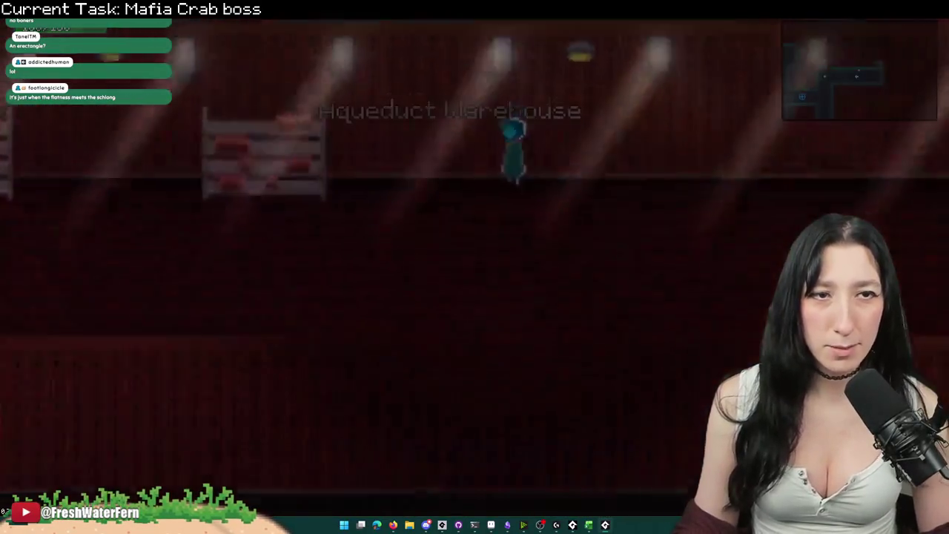
pyautogui.press('Left')
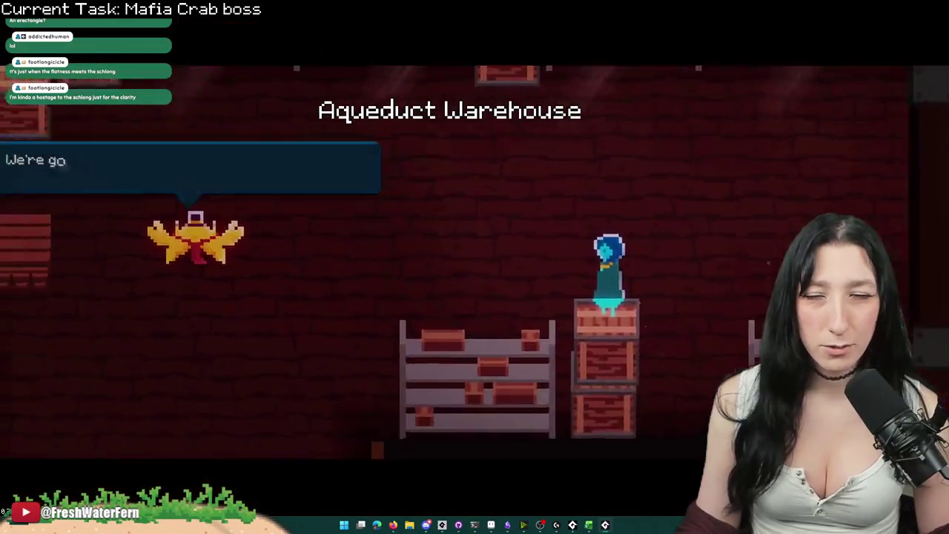
pyautogui.press('space')
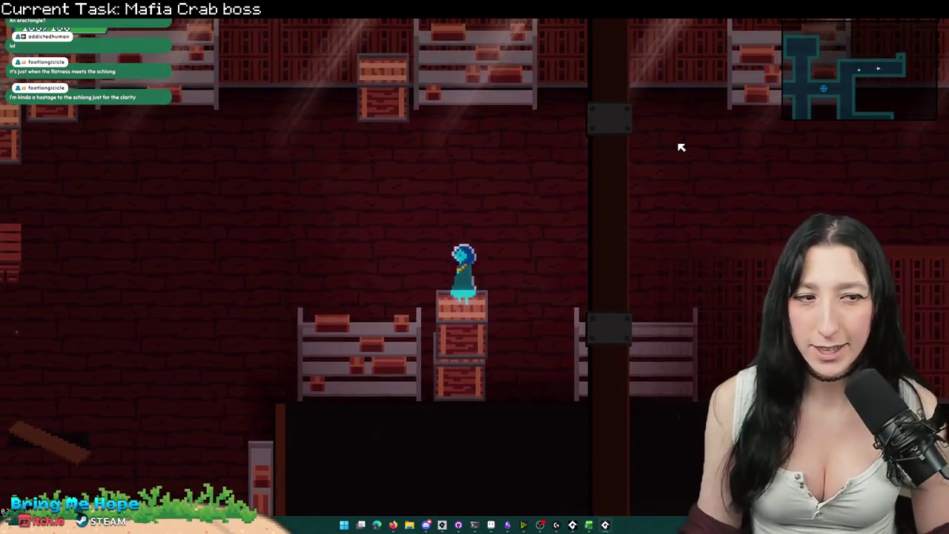
pyautogui.press('s')
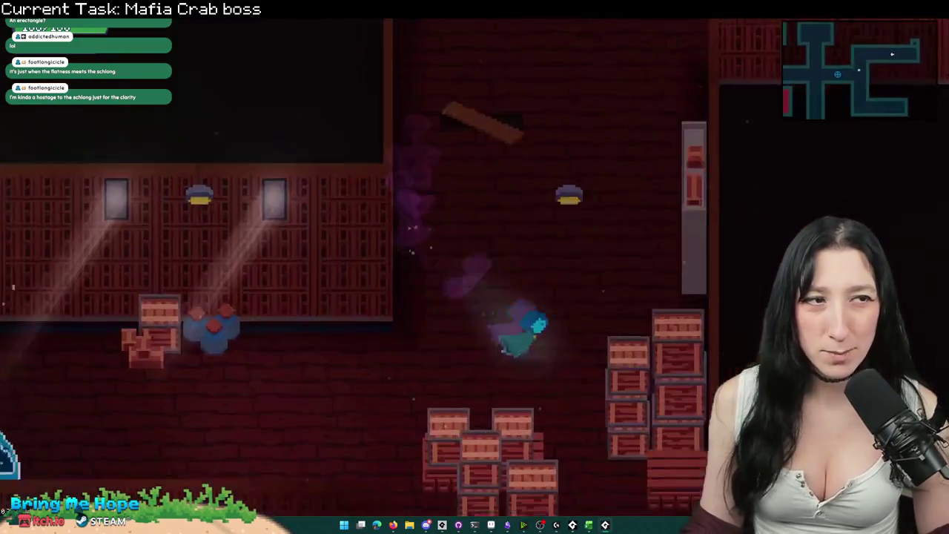
pyautogui.press('s')
pyautogui.press('w')
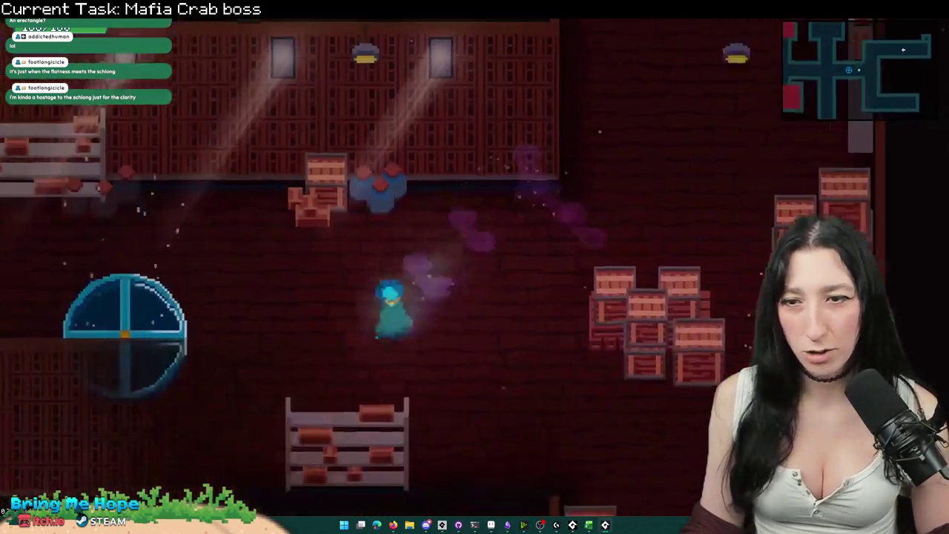
pyautogui.press('a')
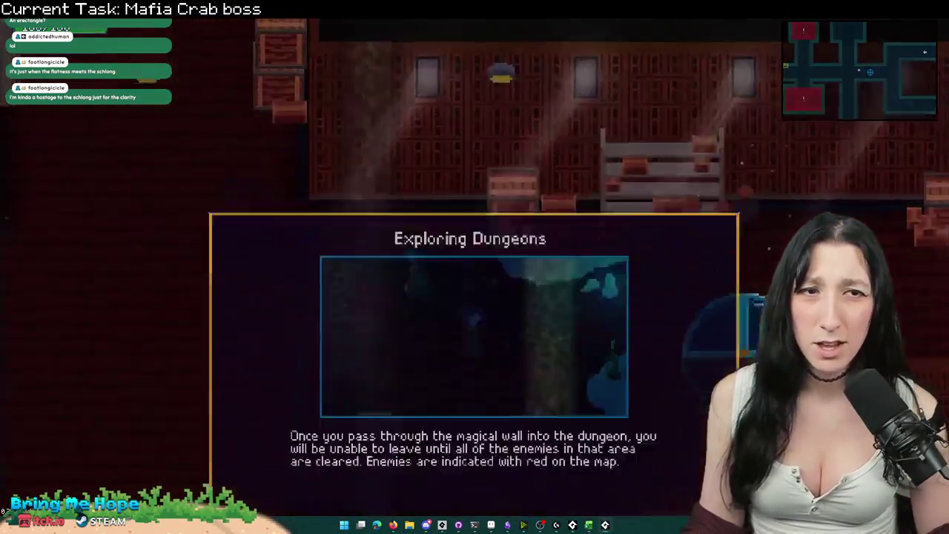
pyautogui.press('Escape')
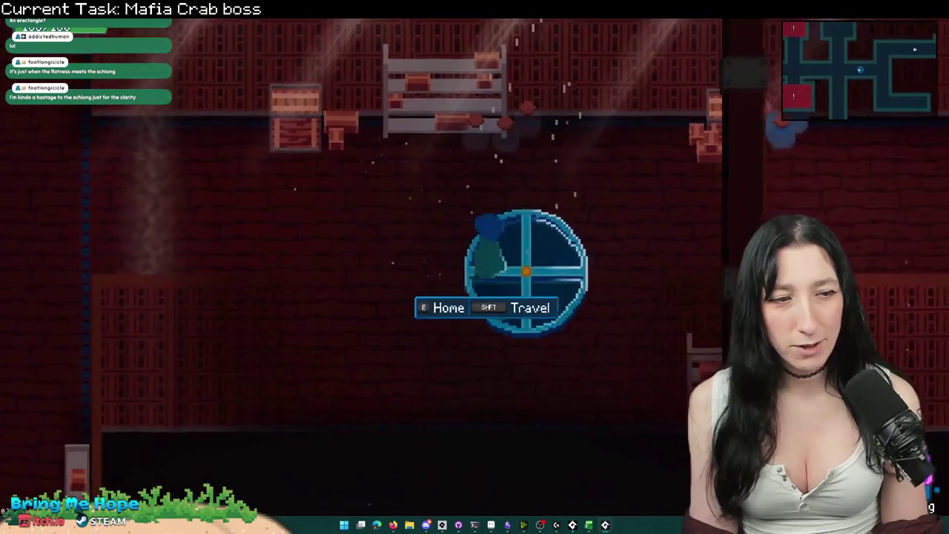
# Step: Teleport from the home pad and walk through the Aqueduct Warehouse up to the crab
pyautogui.press('e')
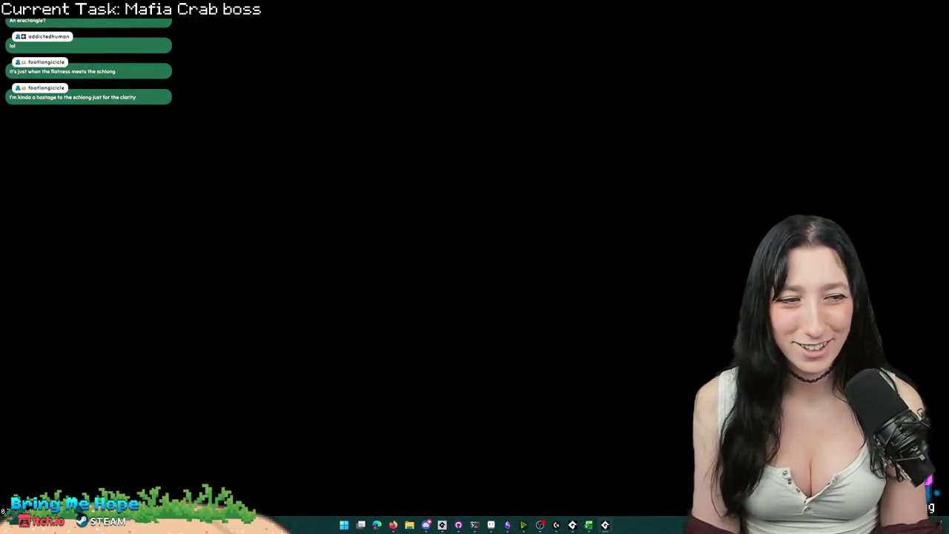
pyautogui.press('d')
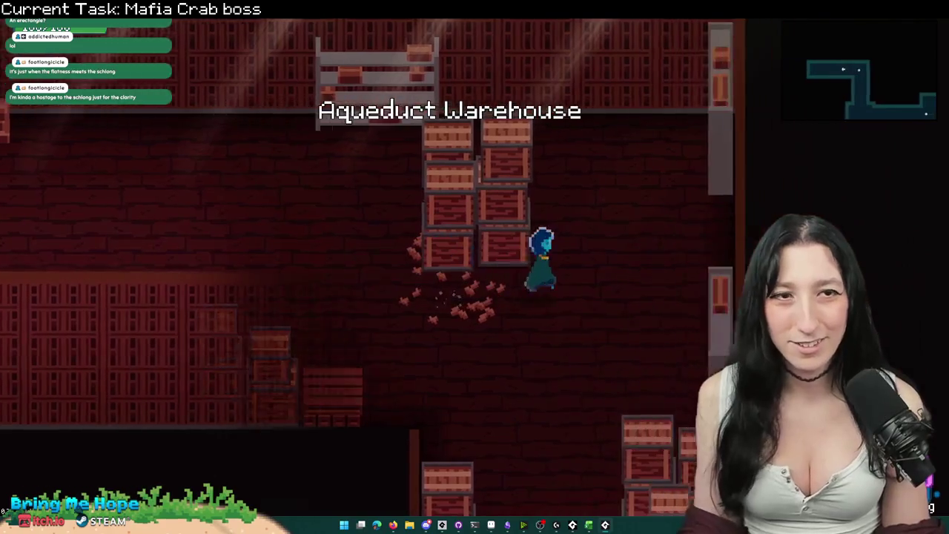
pyautogui.press('s')
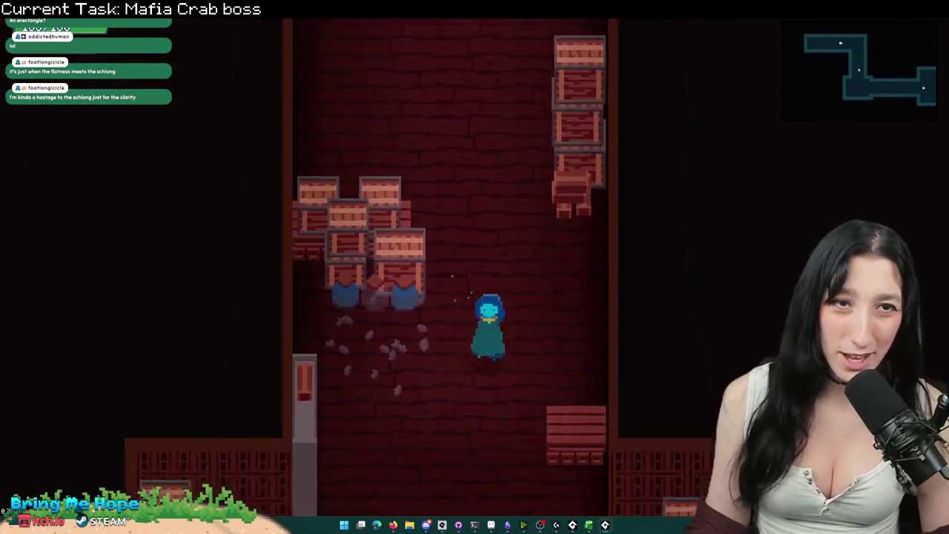
pyautogui.press('s')
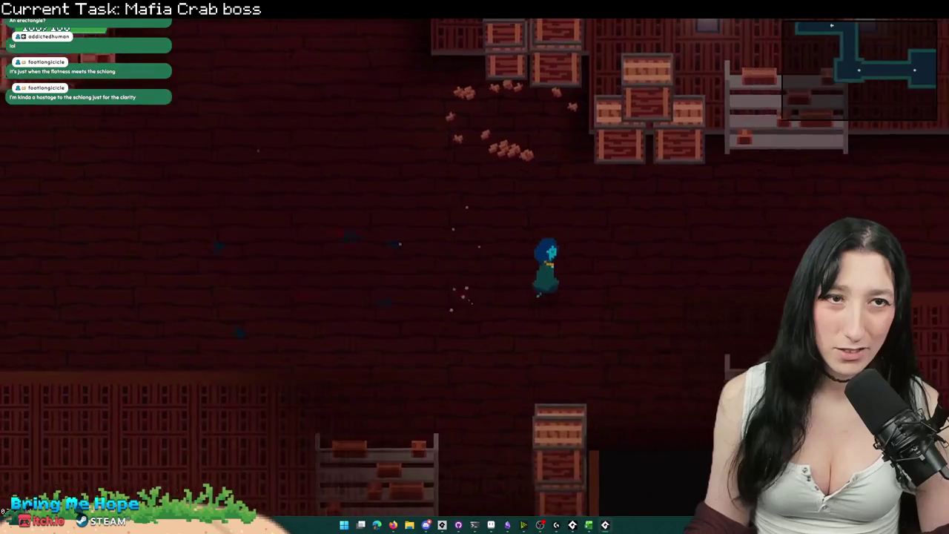
pyautogui.press('d')
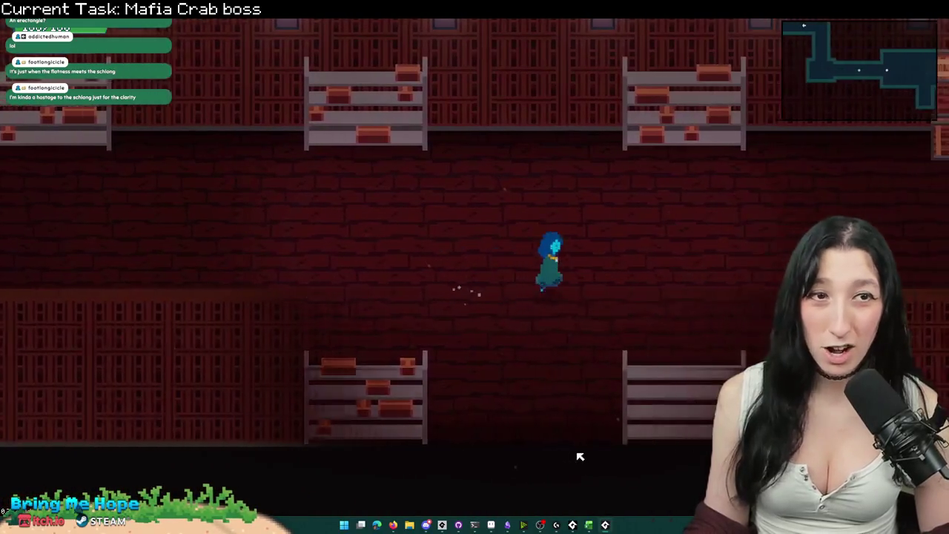
pyautogui.press('d')
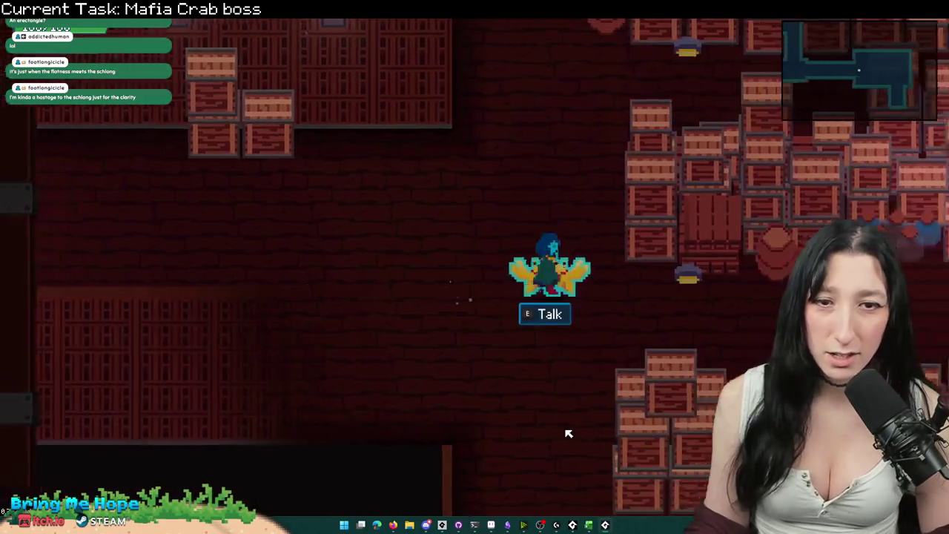
pyautogui.press('a')
pyautogui.hotkey('alt', 'Tab')
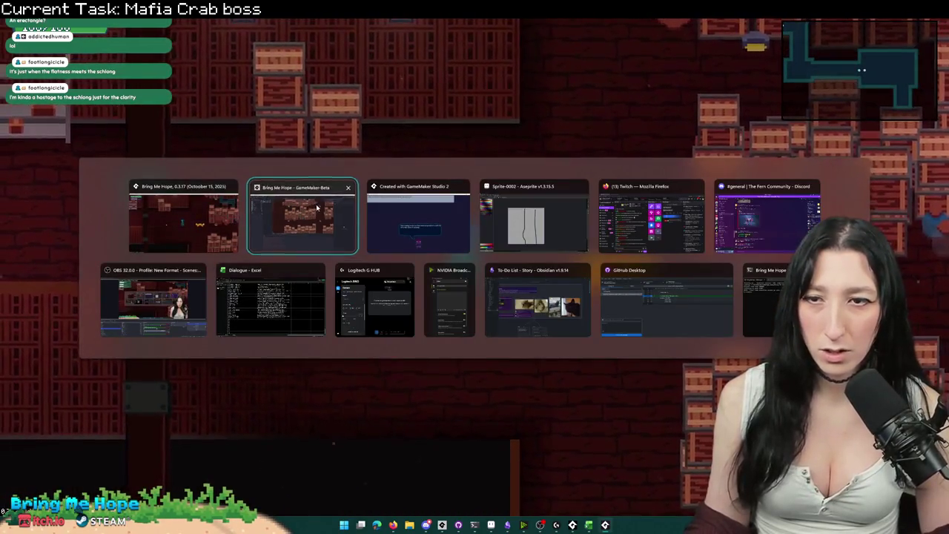
# Step: Back in GameMaker, inspect the room named in the quest_sandcity trigger condition
pyautogui.click(317, 208)
pyautogui.click(273, 35)
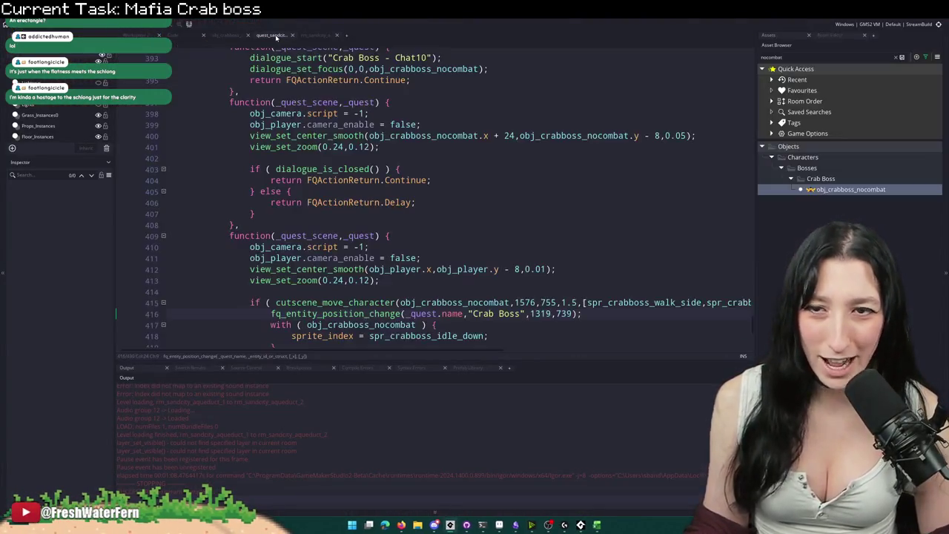
pyautogui.scroll(6, 350, 171)
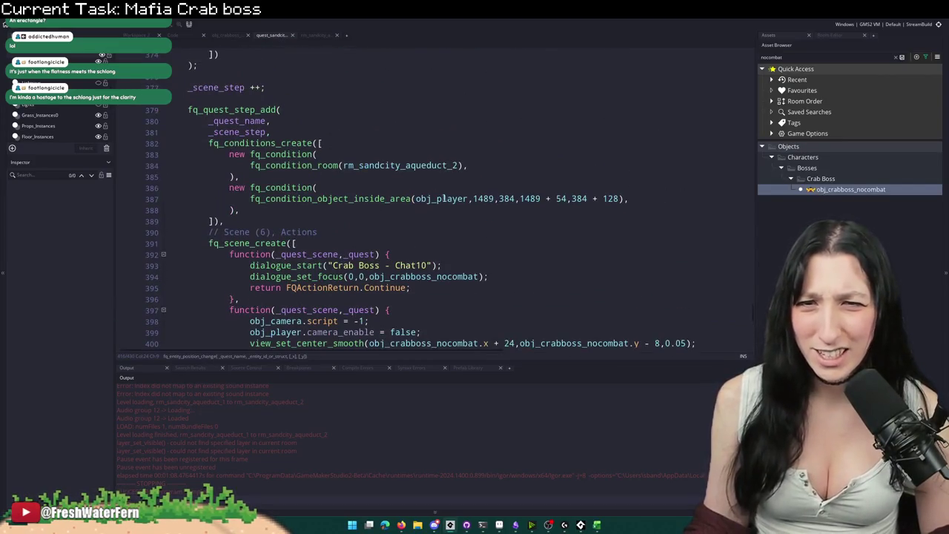
pyautogui.moveTo(465, 166); pyautogui.dragTo(353, 164)
pyautogui.click(394, 166)
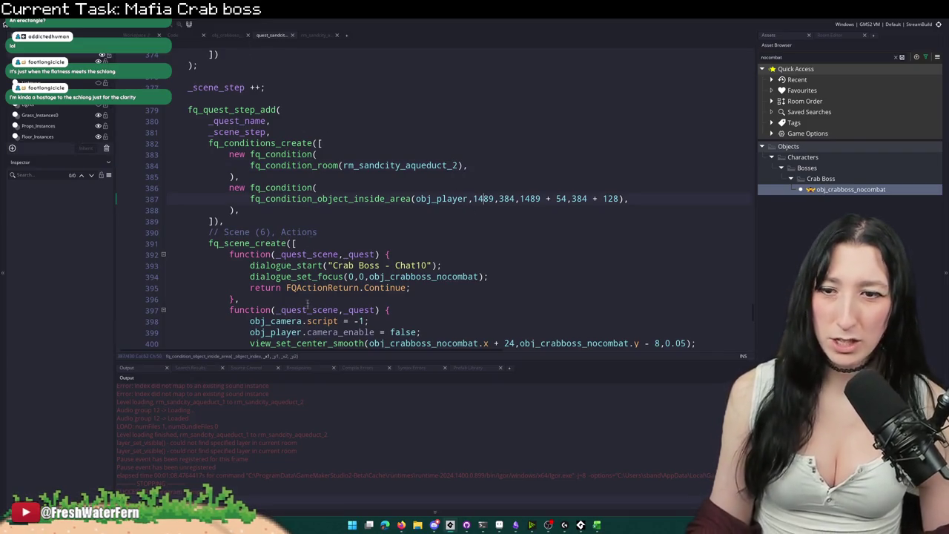
pyautogui.moveTo(313, 363); pyautogui.dragTo(306, 416)
# Step: Place an obj_level_collision_nobake instance in rm_sandcity_aqueduct_2
pyautogui.click(322, 37)
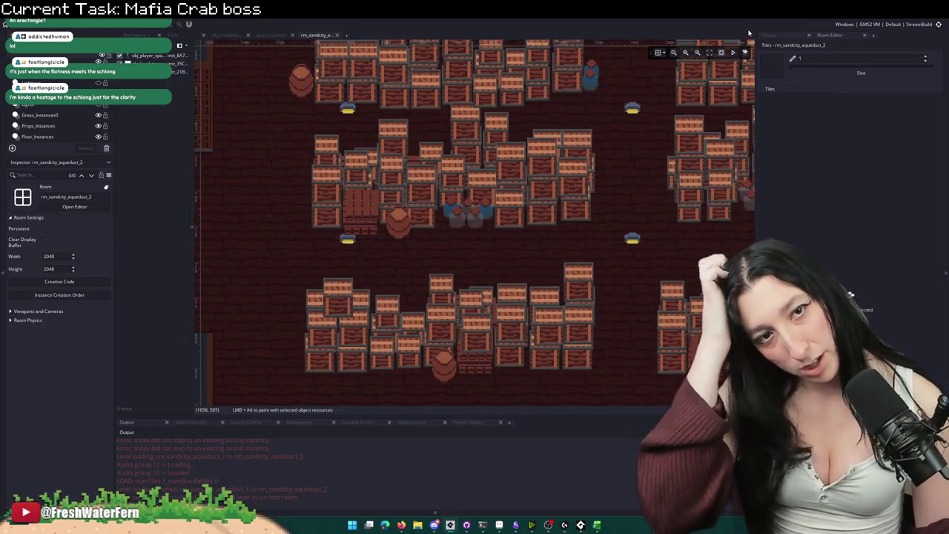
pyautogui.click(800, 35)
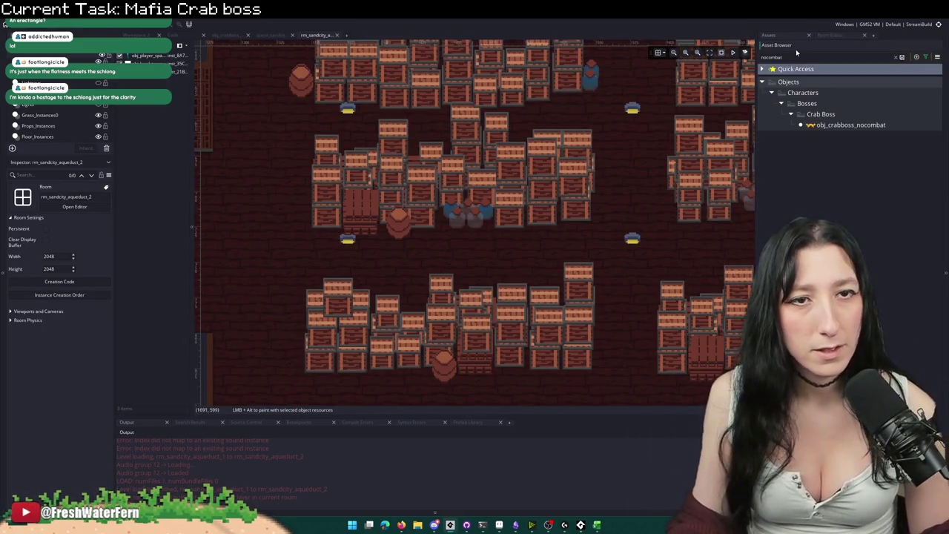
pyautogui.hotkey('ctrl', 'a')
pyautogui.write('nobake')
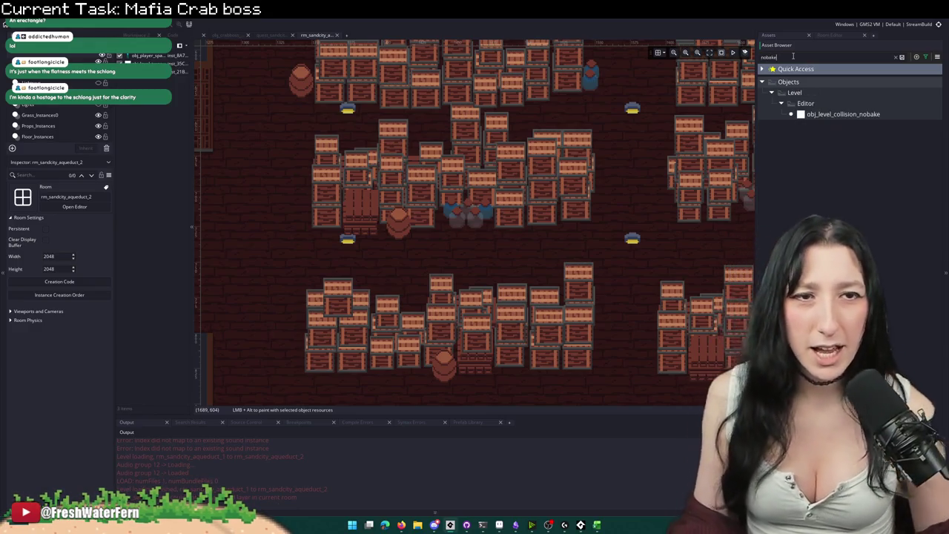
pyautogui.click(828, 113)
pyautogui.scroll(3, 194, 252)
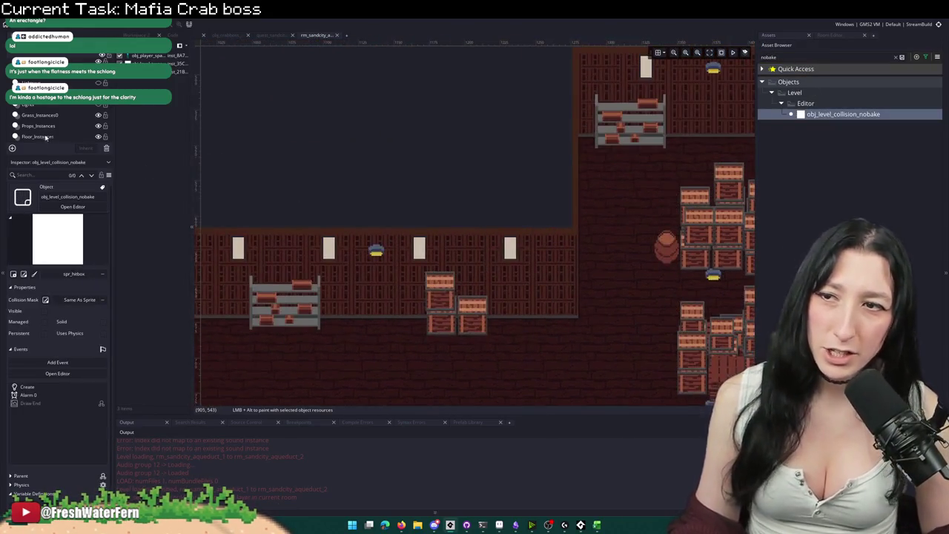
pyautogui.scroll(-4, 387, 129)
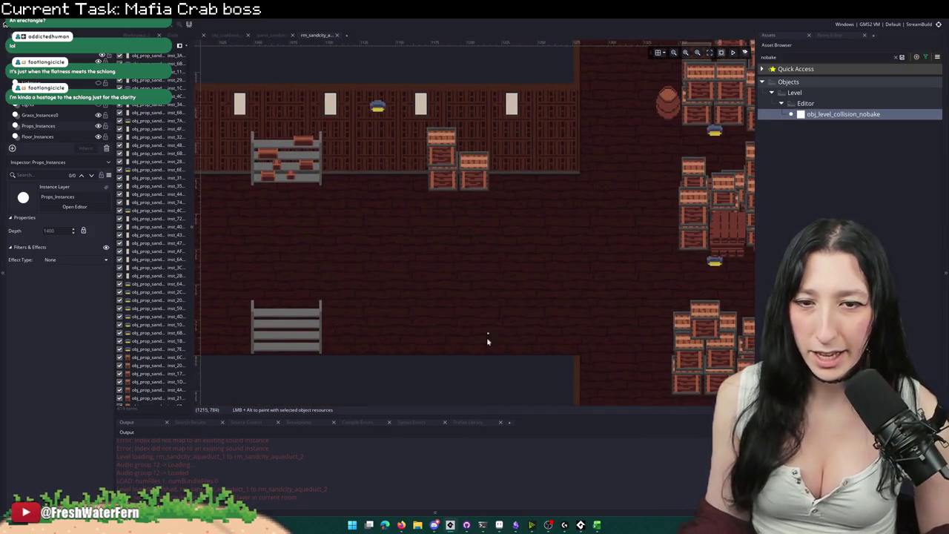
pyautogui.keyDown('alt'); pyautogui.click(483, 358); pyautogui.keyUp('alt')
# Step: Stretch the collision box into a tall rectangle and move it to X 1212
pyautogui.moveTo(485, 354)
pyautogui.mouseDown()
pyautogui.moveTo(511, 212)
pyautogui.moveTo(534, 171)
pyautogui.moveTo(534, 205)
pyautogui.mouseUp()
pyautogui.hscroll(2, 528, 245)
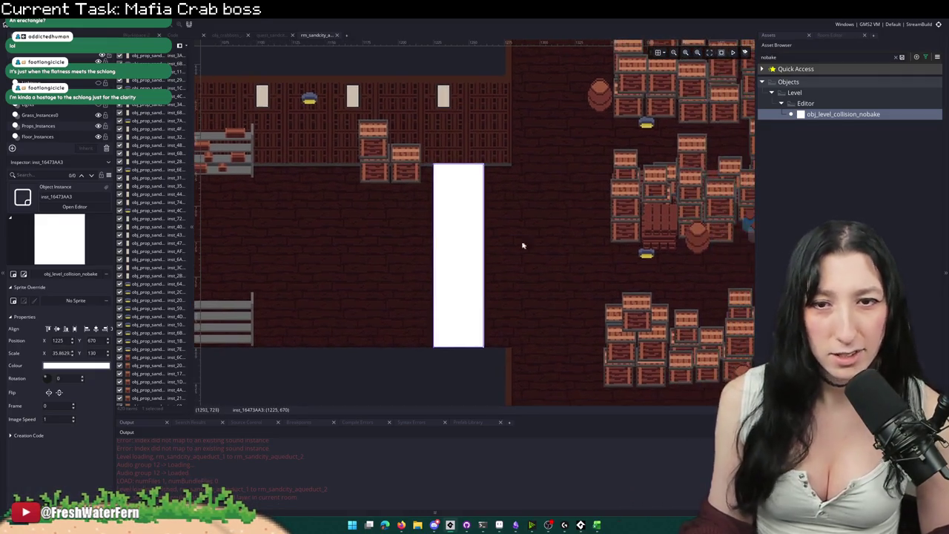
pyautogui.scroll(2, 430, 218)
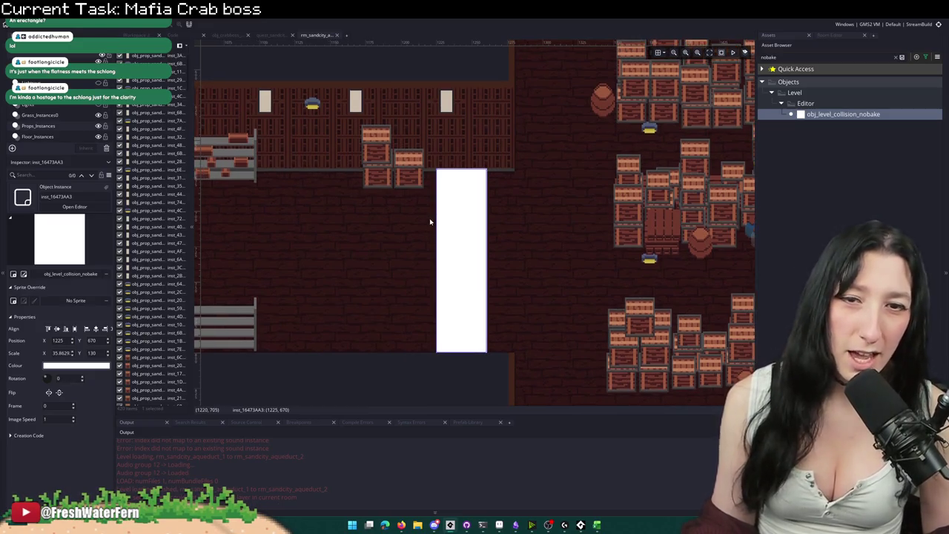
pyautogui.moveTo(442, 218); pyautogui.dragTo(432, 217)
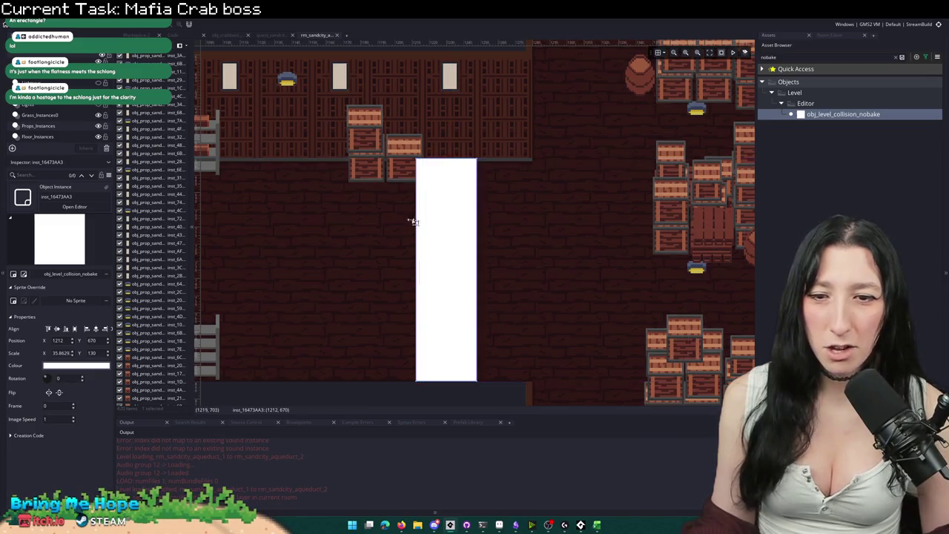
pyautogui.hscroll(-5, 474, 222)
pyautogui.scroll(2, 474, 222)
pyautogui.scroll(-1, 475, 223)
pyautogui.hscroll(2, 474, 223)
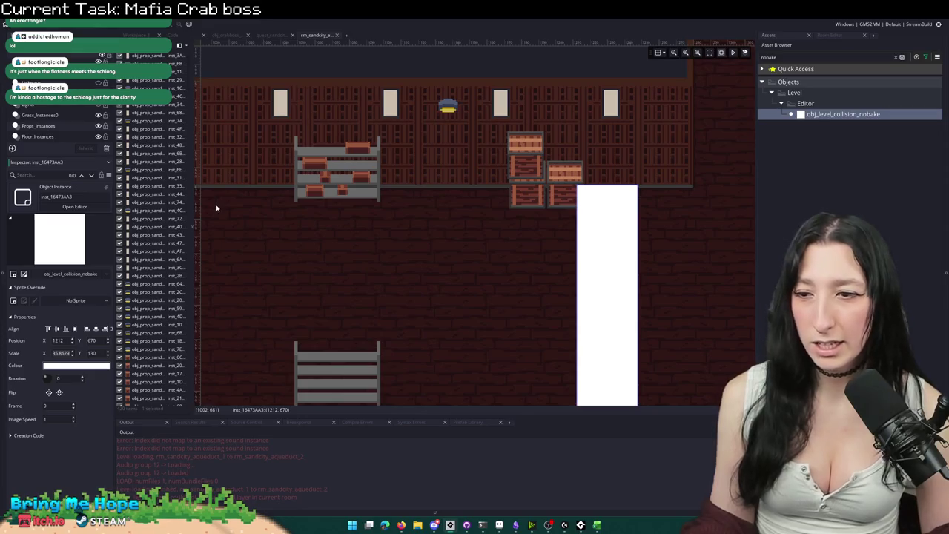
# Step: Set the collision box's X scale to 32
pyautogui.moveTo(601, 189); pyautogui.dragTo(601, 173)
pyautogui.hotkey('ctrl', 'z')
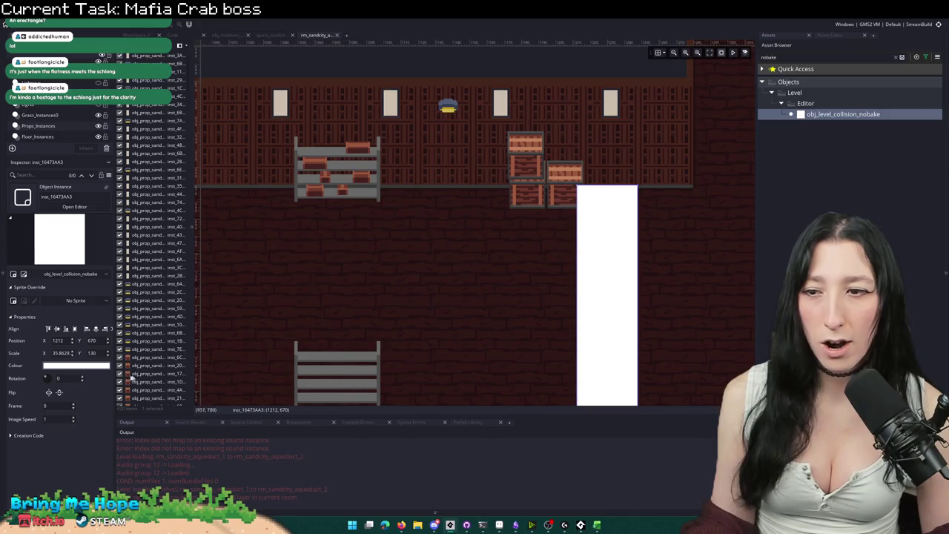
pyautogui.write('32')
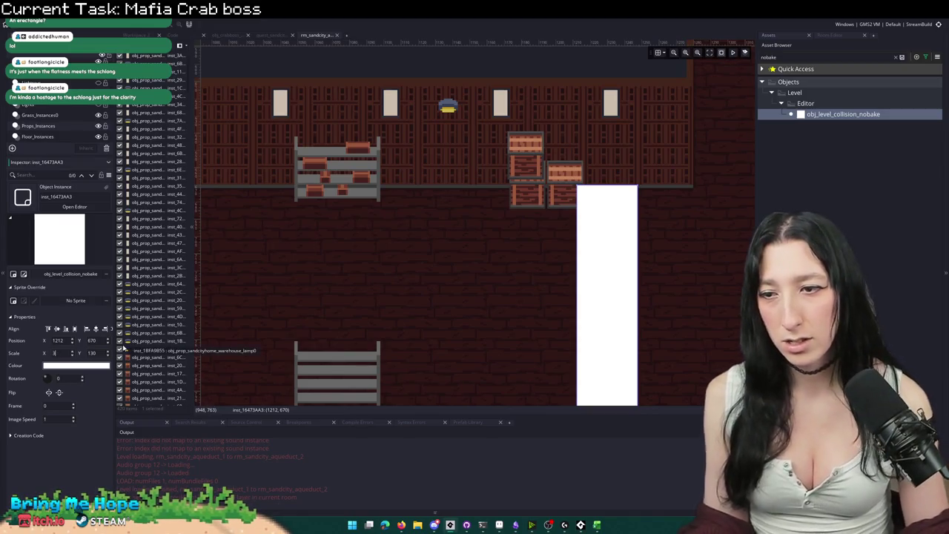
pyautogui.press('Return')
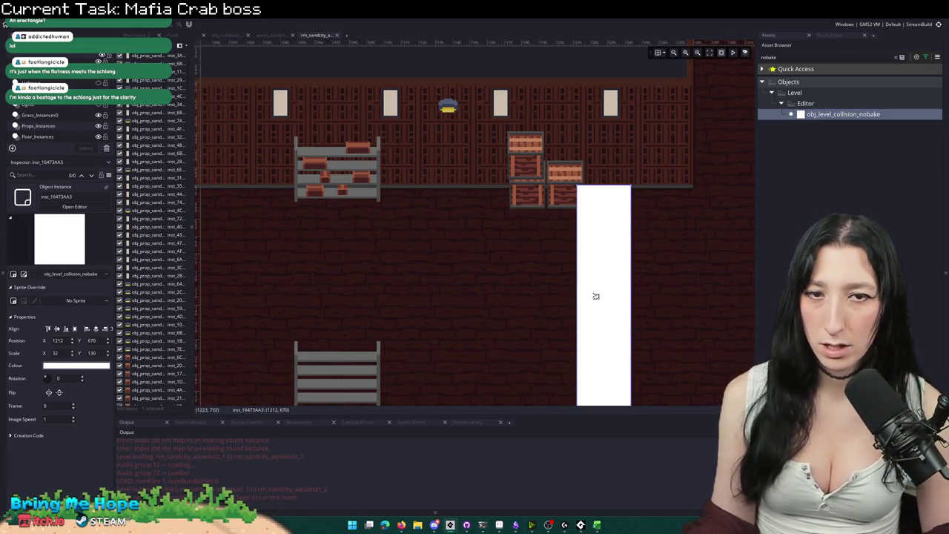
pyautogui.click(271, 35)
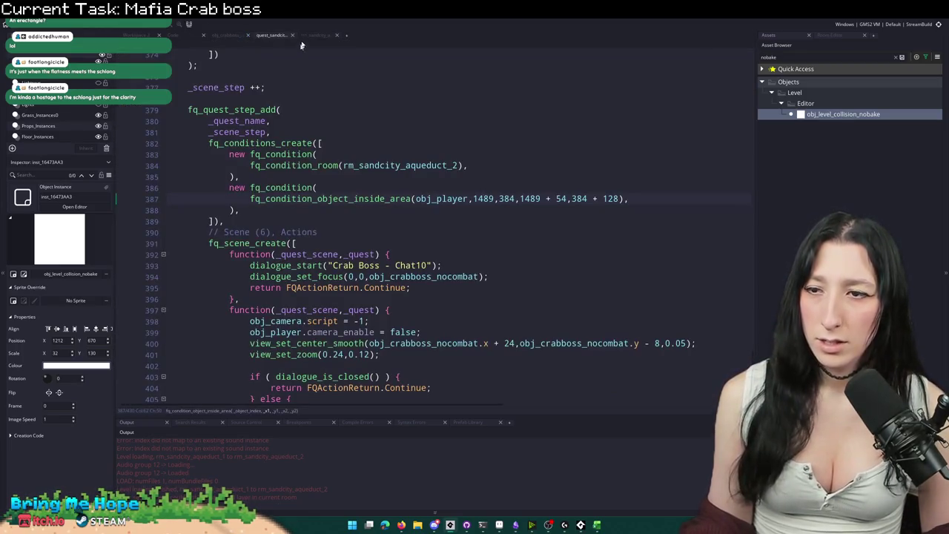
# Step: Rewrite the trigger area condition with origin 1212,670, width 32 and height 130
pyautogui.doubleClick(483, 198)
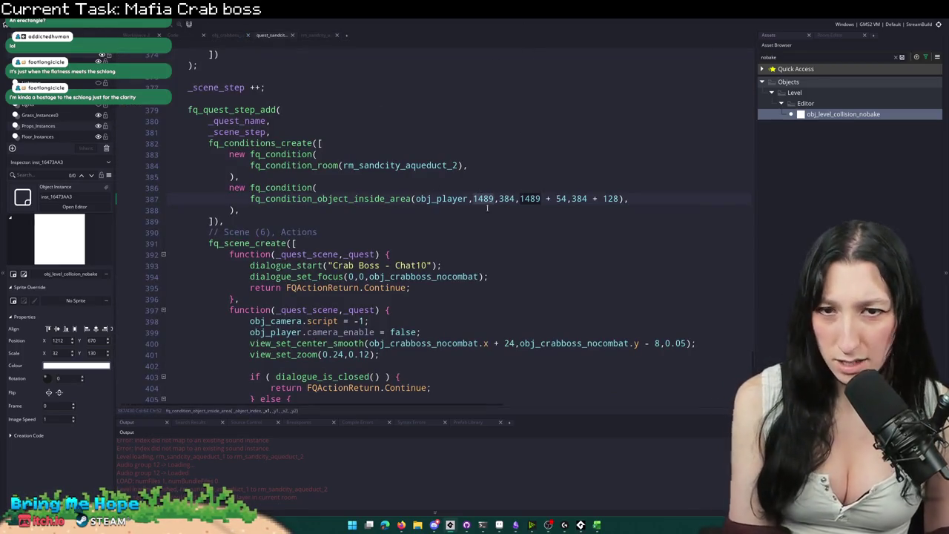
pyautogui.write('121')
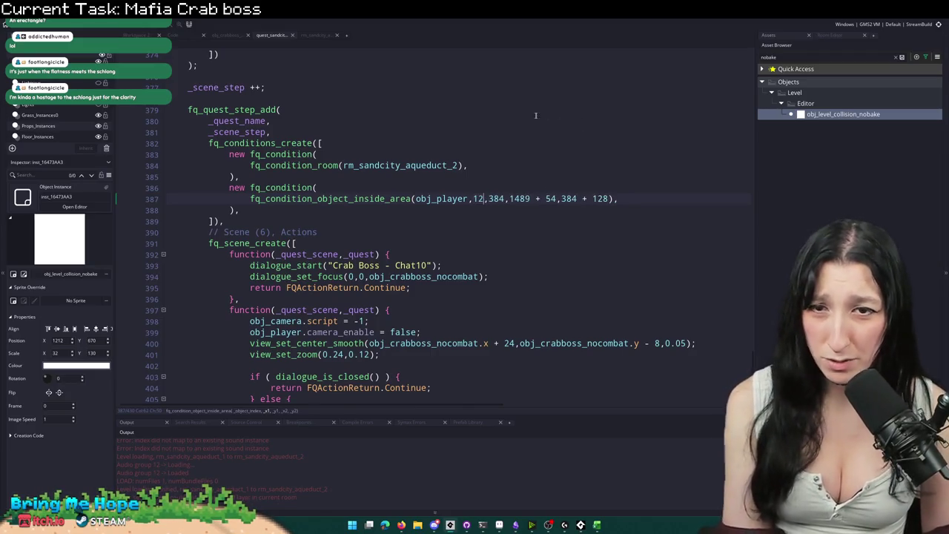
pyautogui.write('2,')
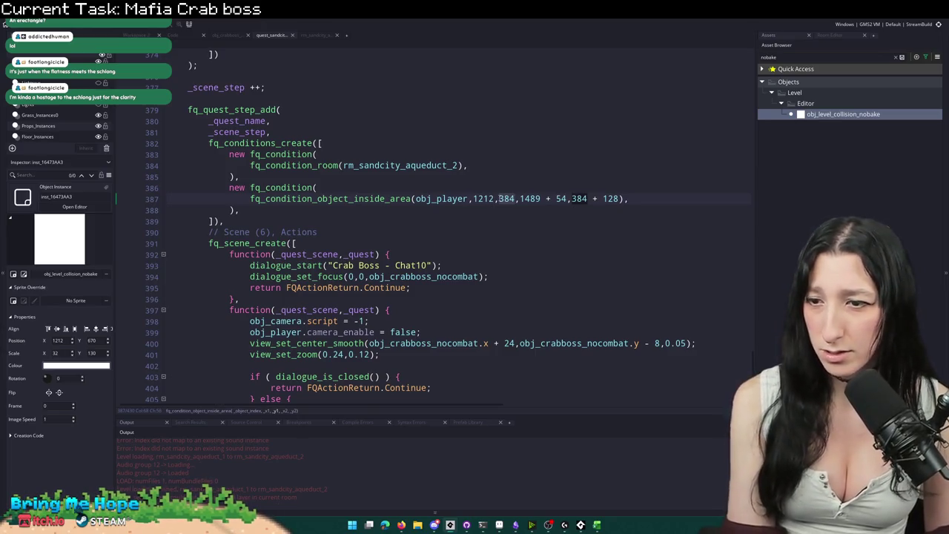
pyautogui.write('670')
pyautogui.hotkey('ctrl', 'shift', 'Right')
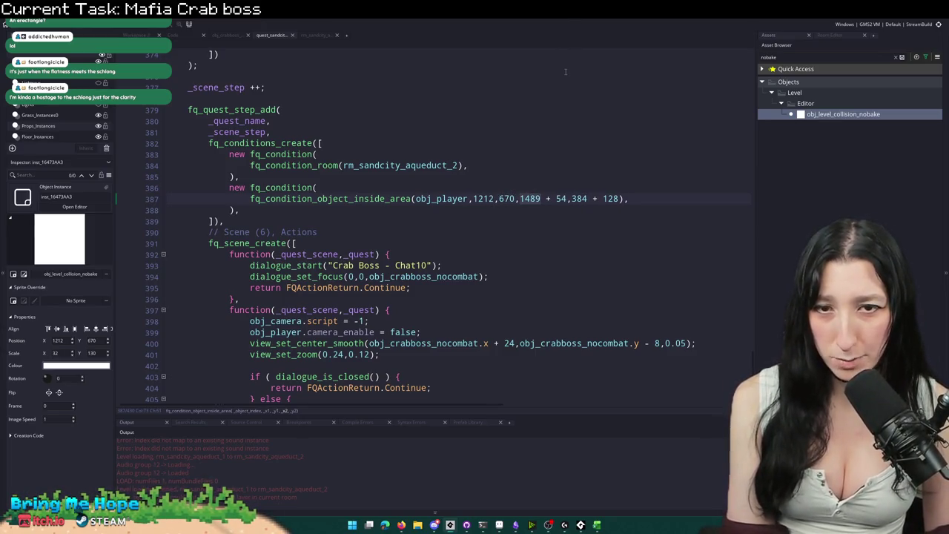
pyautogui.write('1212')
pyautogui.click(558, 190)
pyautogui.click(556, 198)
pyautogui.hotkey('ctrl', 'shift', 'Right')
pyautogui.write('32')
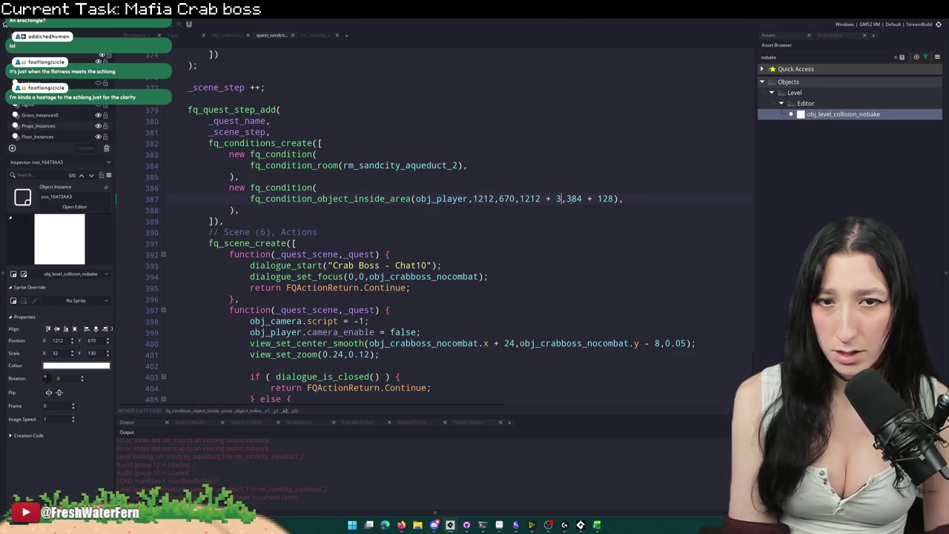
pyautogui.doubleClick(578, 199)
pyautogui.write('670')
pyautogui.click(605, 199)
pyautogui.hotkey('ctrl', 'shift', 'Right')
pyautogui.write('30')
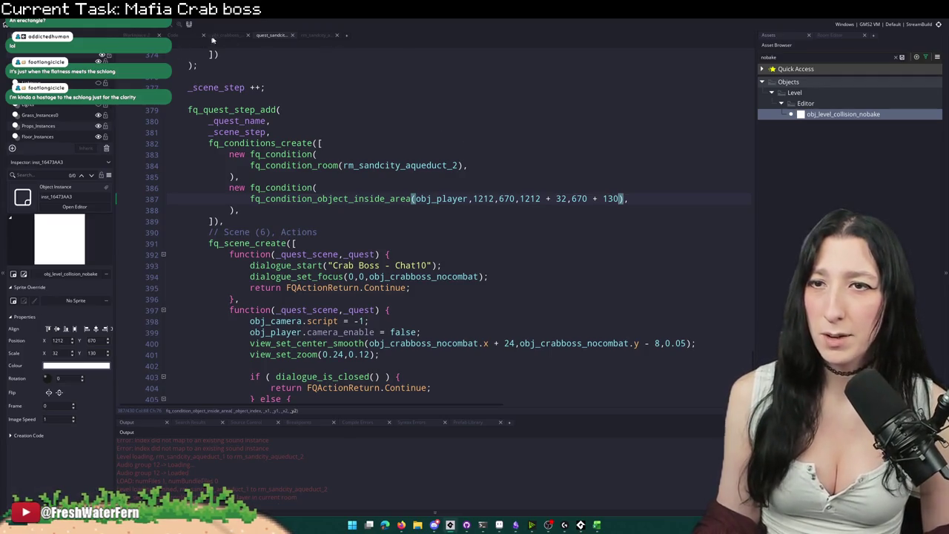
# Step: Change both 1212 x values in the trigger condition to 1210
pyautogui.click(315, 35)
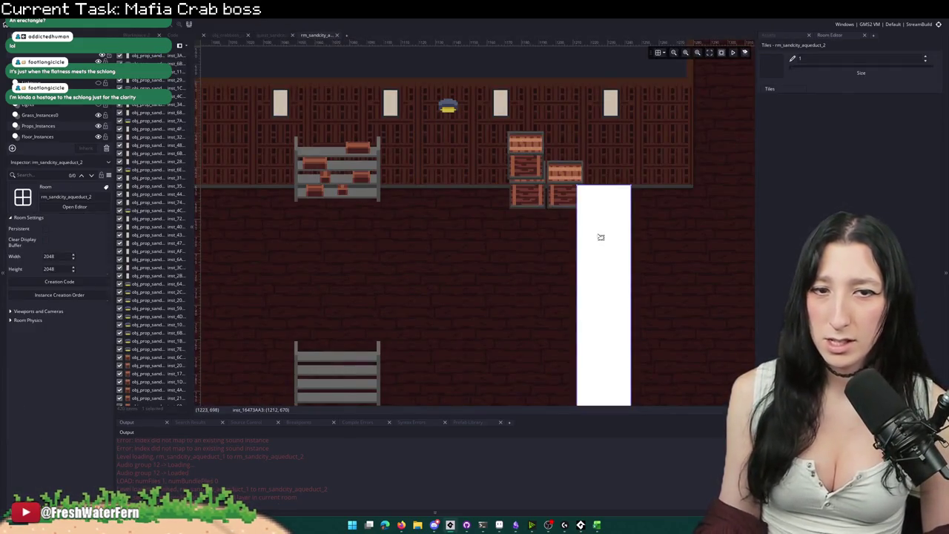
pyautogui.click(258, 34)
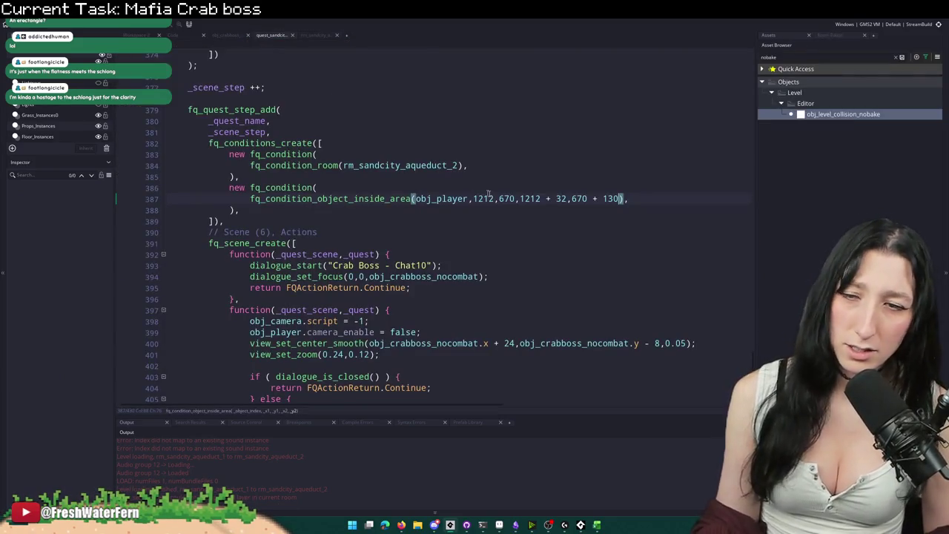
pyautogui.click(653, 196)
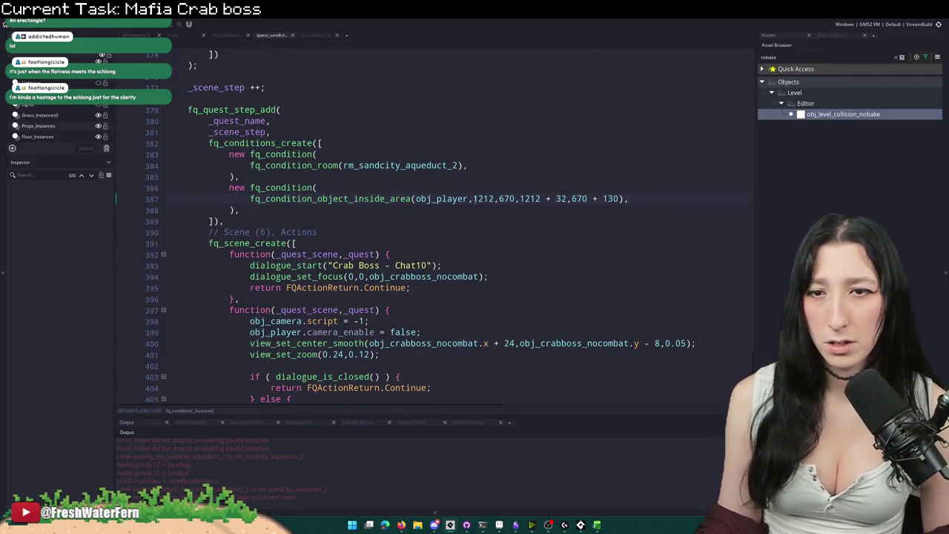
pyautogui.click(489, 199)
pyautogui.press('Delete')
pyautogui.write('0')
pyautogui.click(540, 199)
pyautogui.press('BackSpace')
pyautogui.write('0')
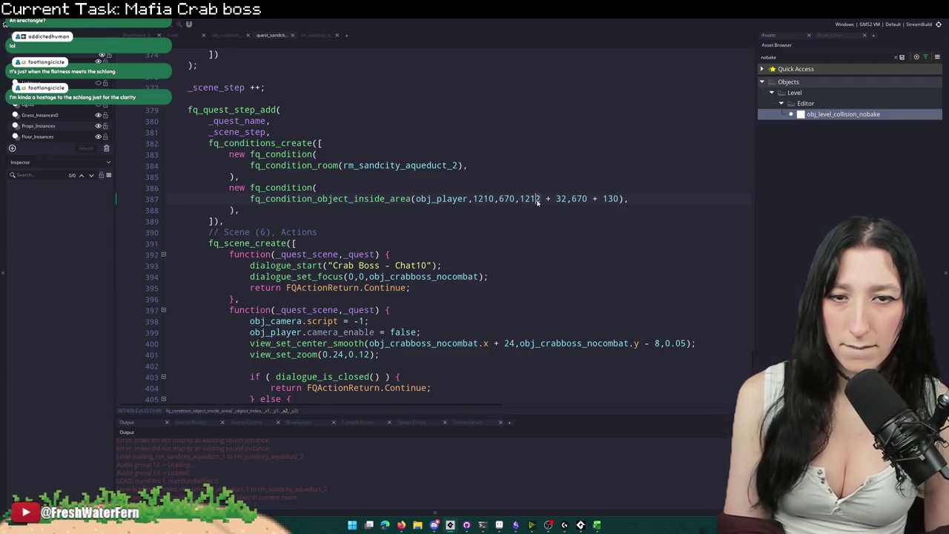
# Step: Set the trigger width to 34 and start a test build
pyautogui.click(567, 199)
pyautogui.write('4')
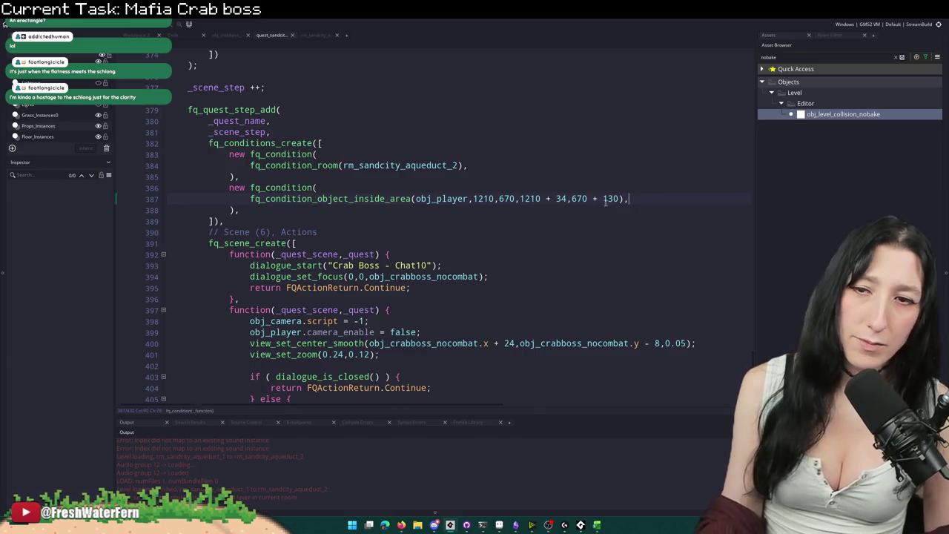
pyautogui.press('Down')
pyautogui.scroll(-2, 371, 214)
pyautogui.press('F5')
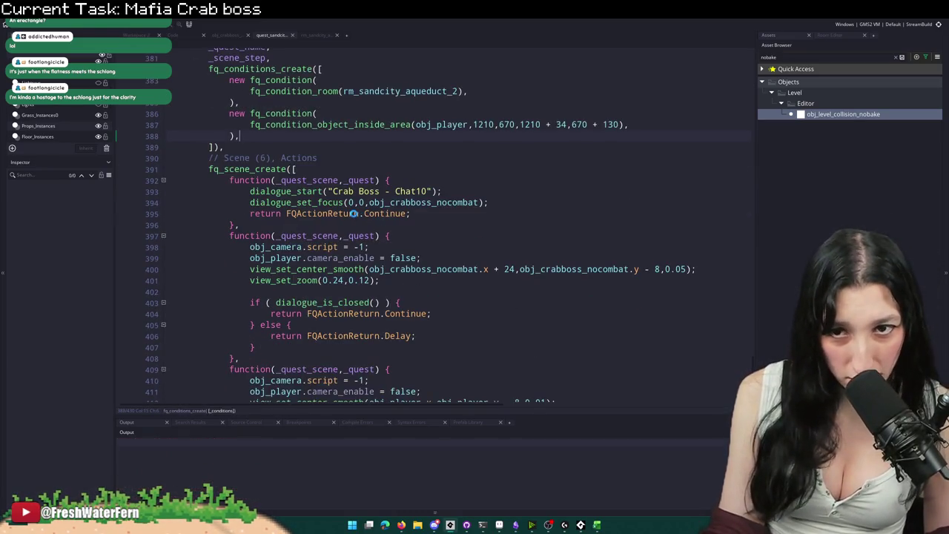
pyautogui.scroll(-4, 370, 214)
pyautogui.scroll(-3, 603, 186)
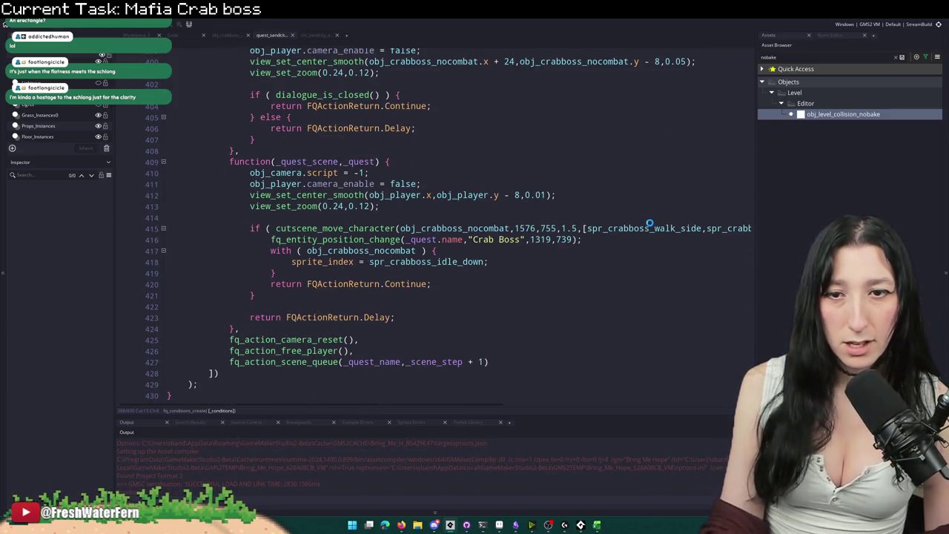
# Step: Start the game, load the level and leave fullscreen
pyautogui.scroll(-1, 650, 222)
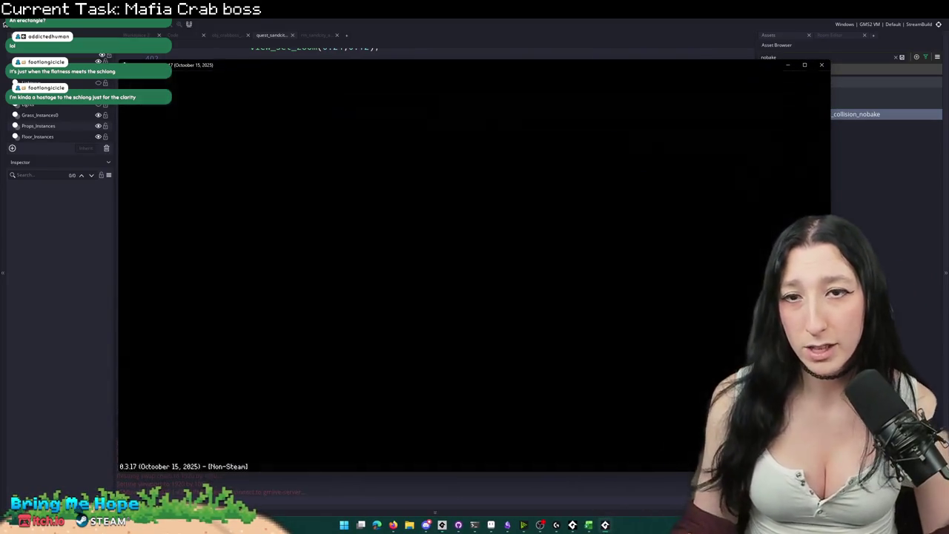
pyautogui.press('Return')
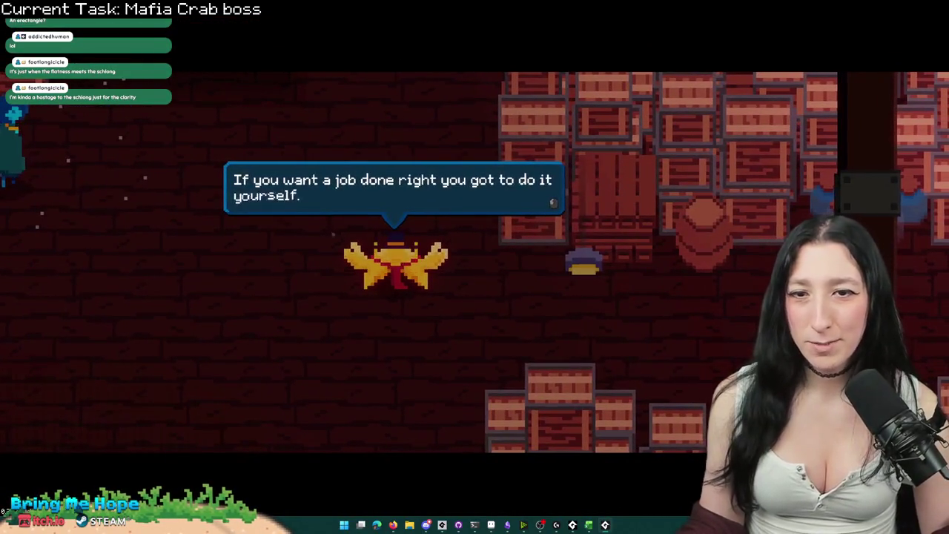
pyautogui.press('F11')
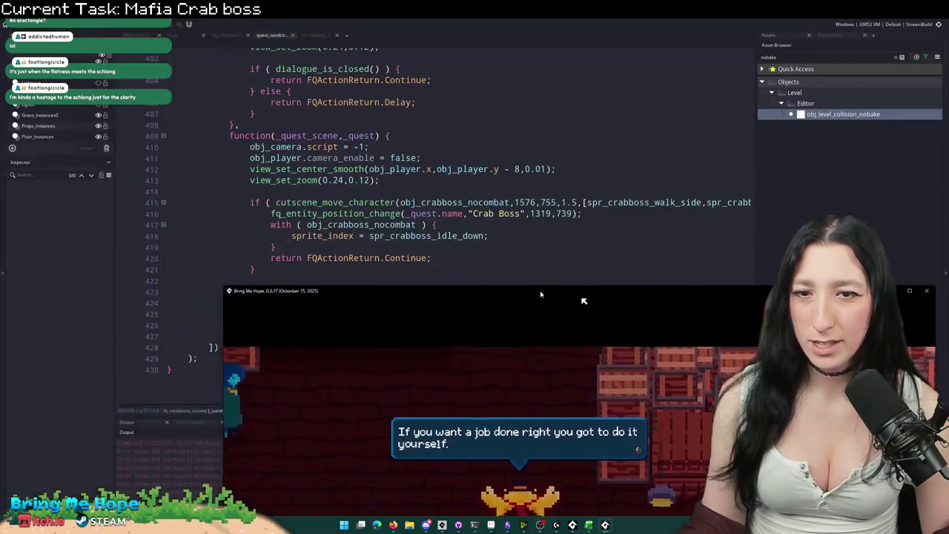
pyautogui.scroll(5, 508, 232)
# Step: Remove the + 24 x offset from the camera centring on line 400
pyautogui.hotkey('alt', 'Tab')
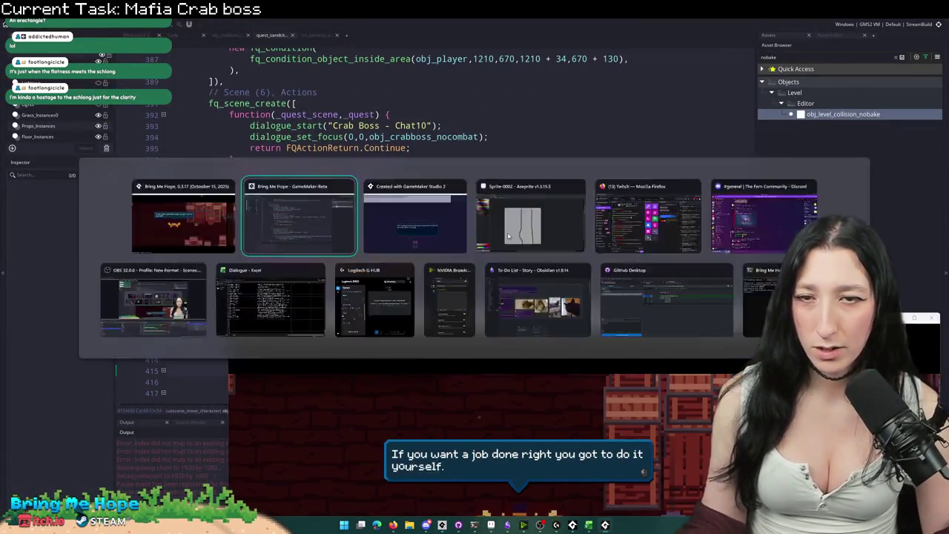
pyautogui.scroll(5, 425, 156)
pyautogui.scroll(-3, 445, 224)
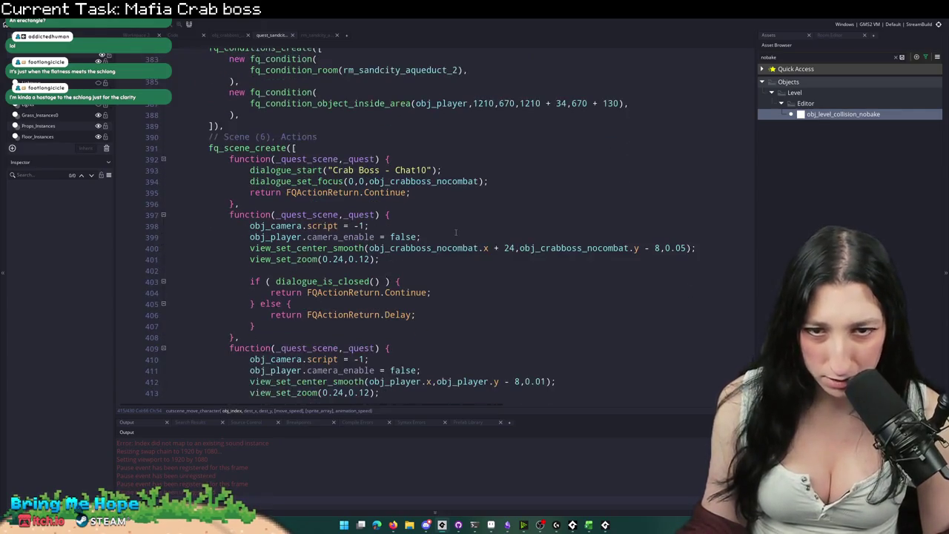
pyautogui.click(494, 249)
pyautogui.moveTo(515, 249); pyautogui.dragTo(486, 249)
pyautogui.press('BackSpace')
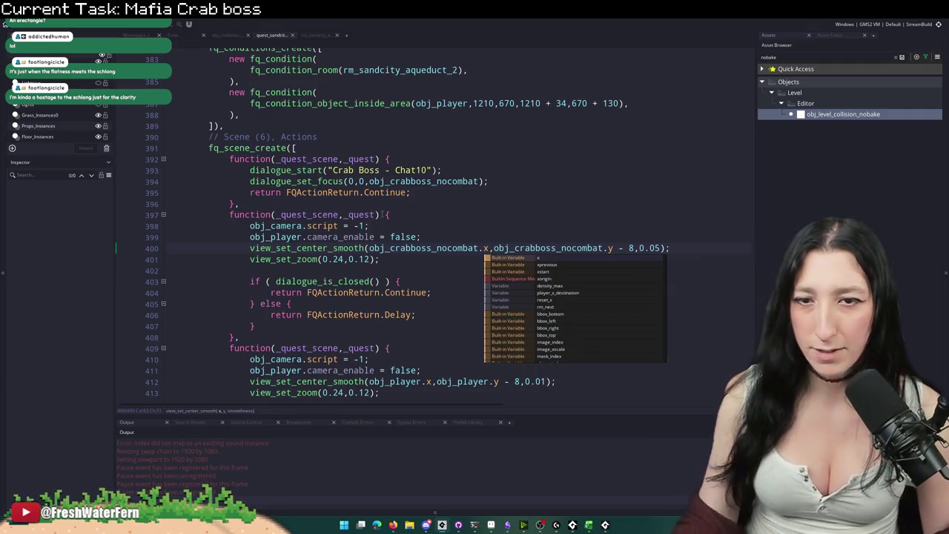
pyautogui.press('Escape')
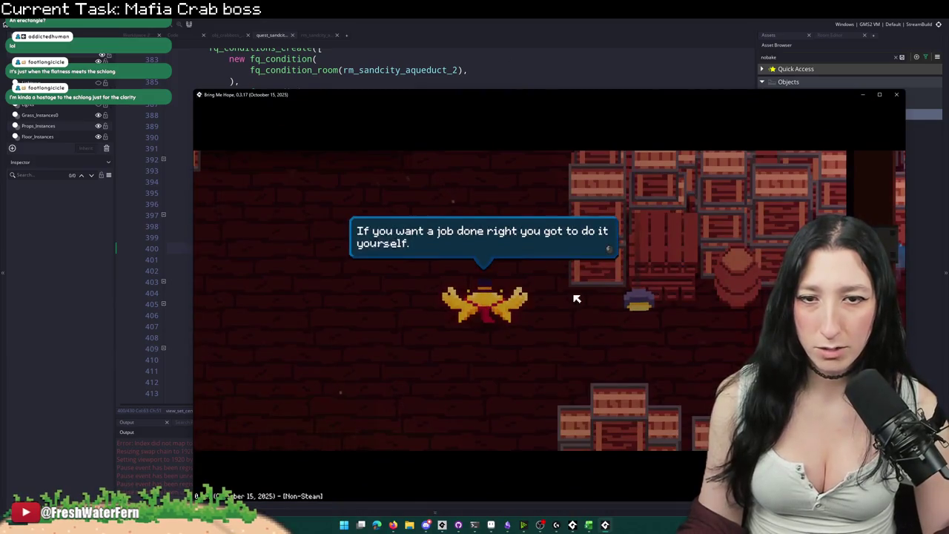
# Step: Click through the crab boss dialogue, walk to the crab, and close the game
pyautogui.click(483, 299)
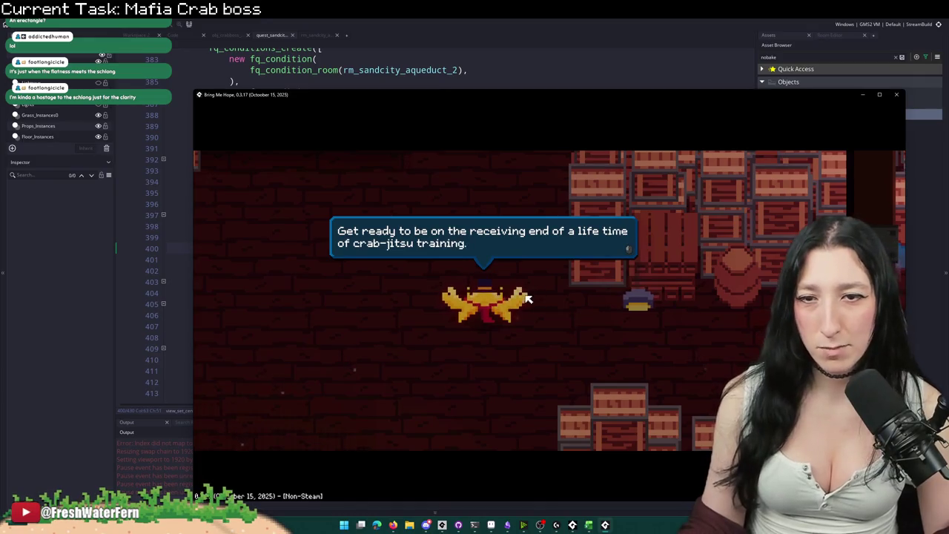
pyautogui.click(583, 299)
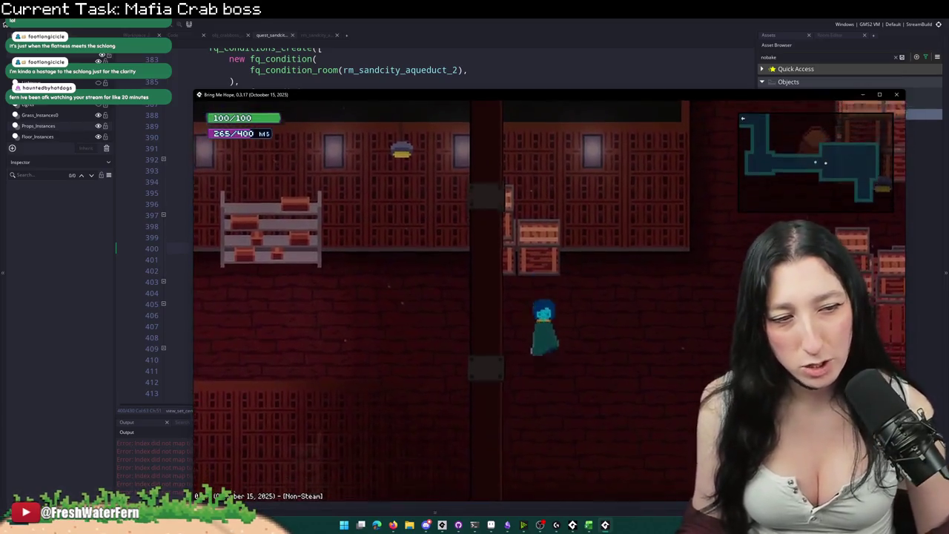
pyautogui.press('d')
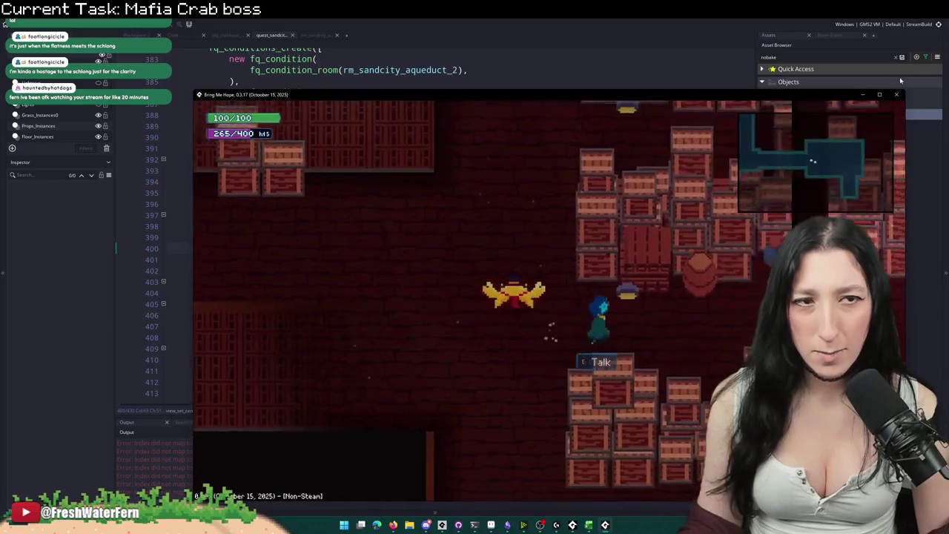
pyautogui.click(898, 94)
pyautogui.scroll(-5, 544, 281)
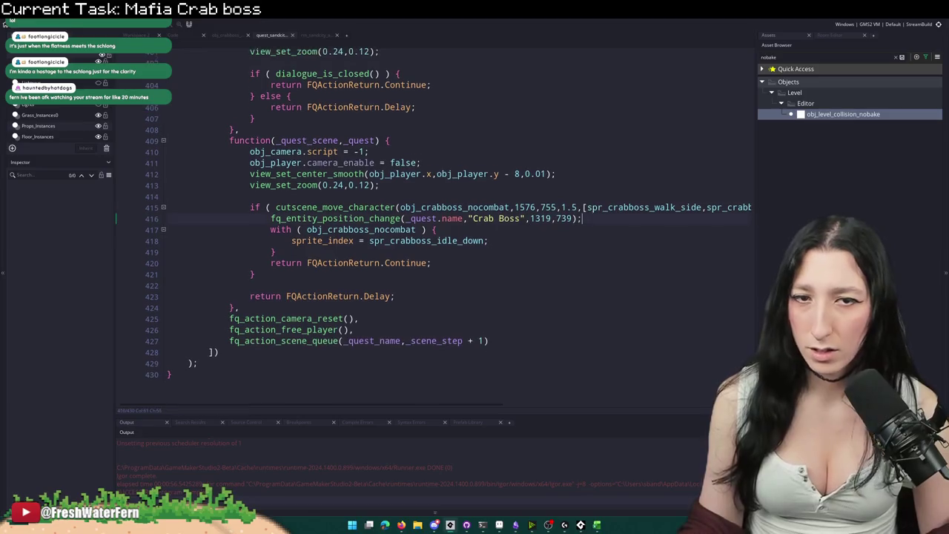
# Step: Check the crab boss instance's position in the rm_sandcity_aqueduct_2 room editor
pyautogui.scroll(1, 593, 207)
pyautogui.click(552, 248)
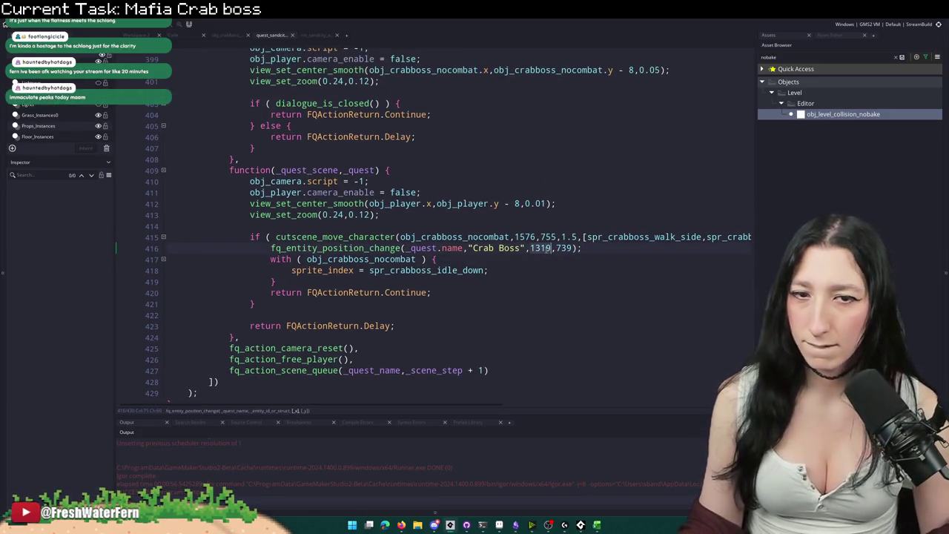
pyautogui.click(315, 35)
pyautogui.scroll(2, 347, 236)
pyautogui.scroll(3, 589, 263)
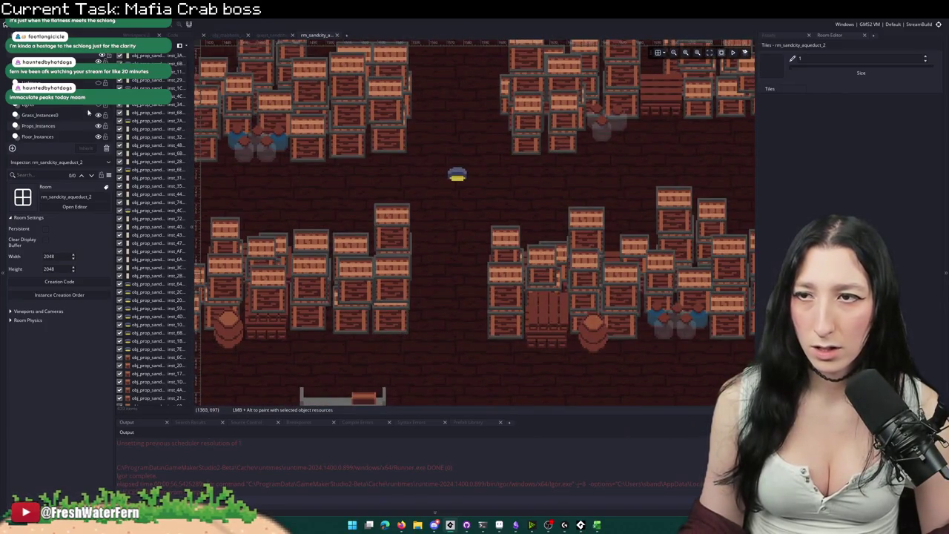
pyautogui.moveTo(351, 181); pyautogui.dragTo(372, 201)
pyautogui.scroll(-4, 372, 201)
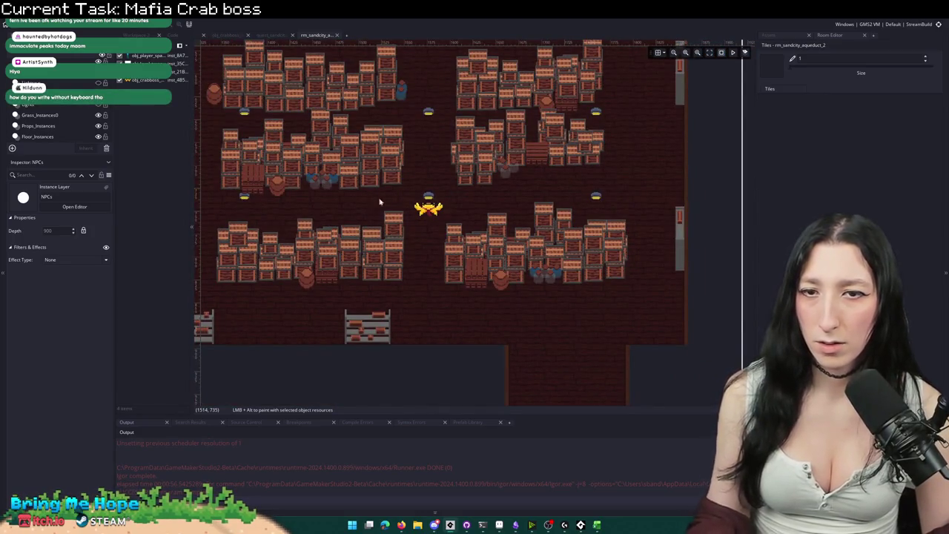
pyautogui.click(427, 208)
# Step: Change the boss position on line 416 from 1319,739 to 1576,755
pyautogui.click(273, 36)
pyautogui.scroll(-1, 488, 216)
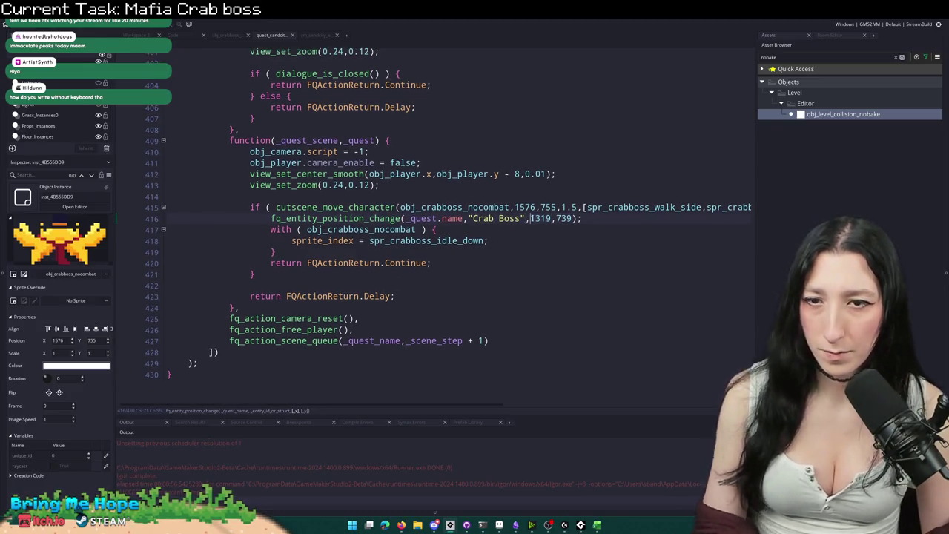
pyautogui.doubleClick(539, 213)
pyautogui.write('1576')
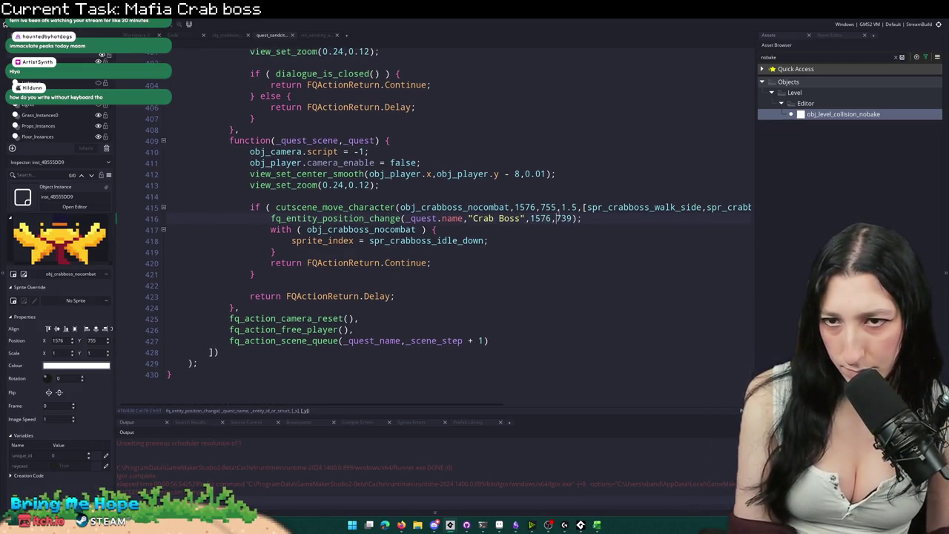
pyautogui.scroll(8, 487, 293)
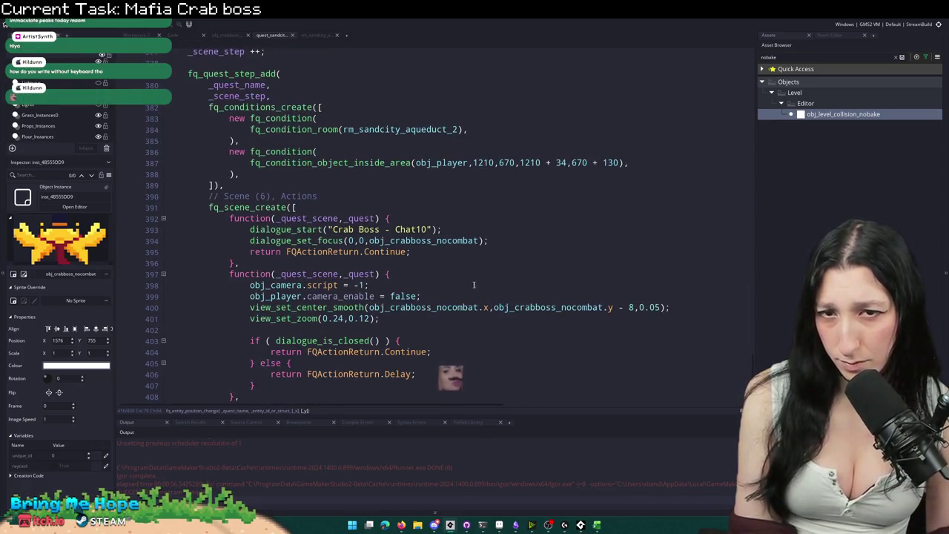
pyautogui.scroll(-3, 475, 286)
pyautogui.scroll(-4, 449, 256)
pyautogui.write('755);')
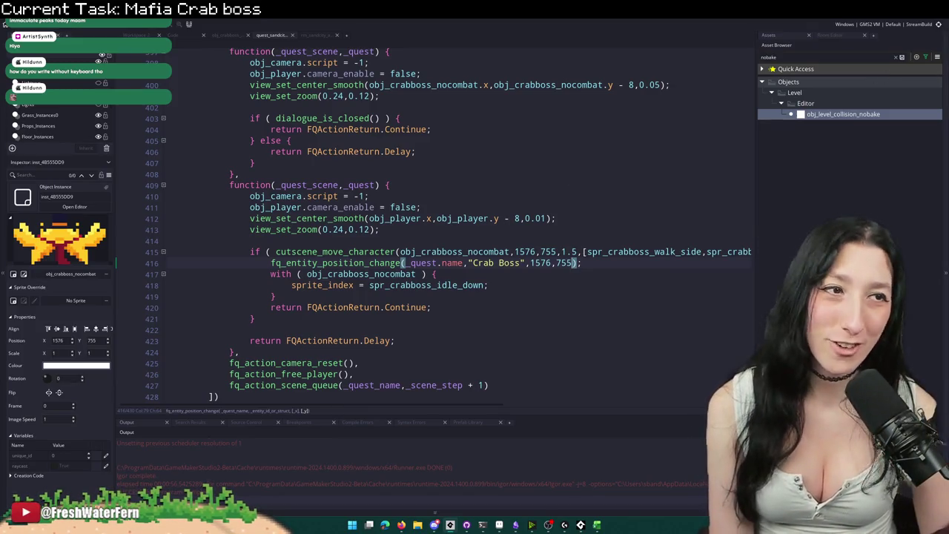
# Step: Delete the crab boss instance from the aqueduct room
pyautogui.click(306, 36)
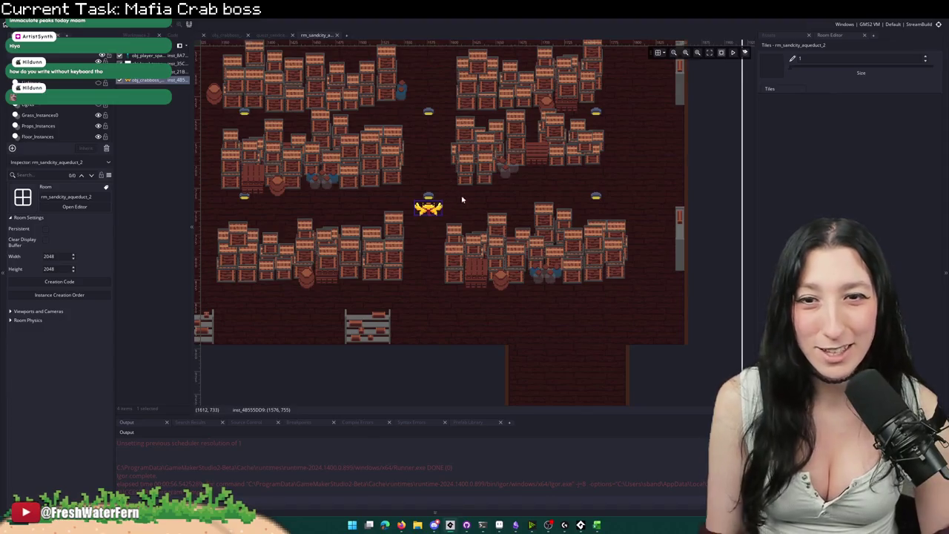
pyautogui.click(430, 190)
pyautogui.press('Delete')
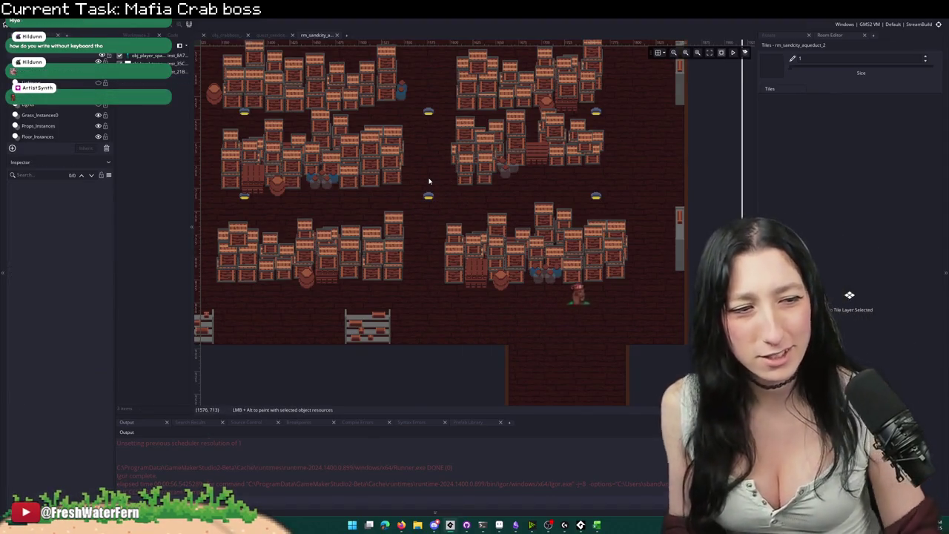
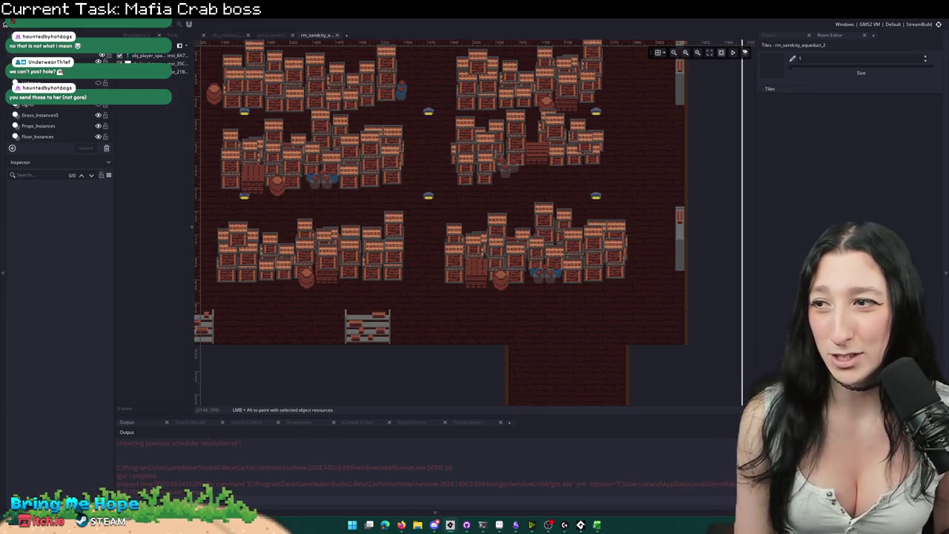
# Step: Switch from GameMaker's crate-filled aqueduct room to a blank Firefox window
pyautogui.click(241, 357)
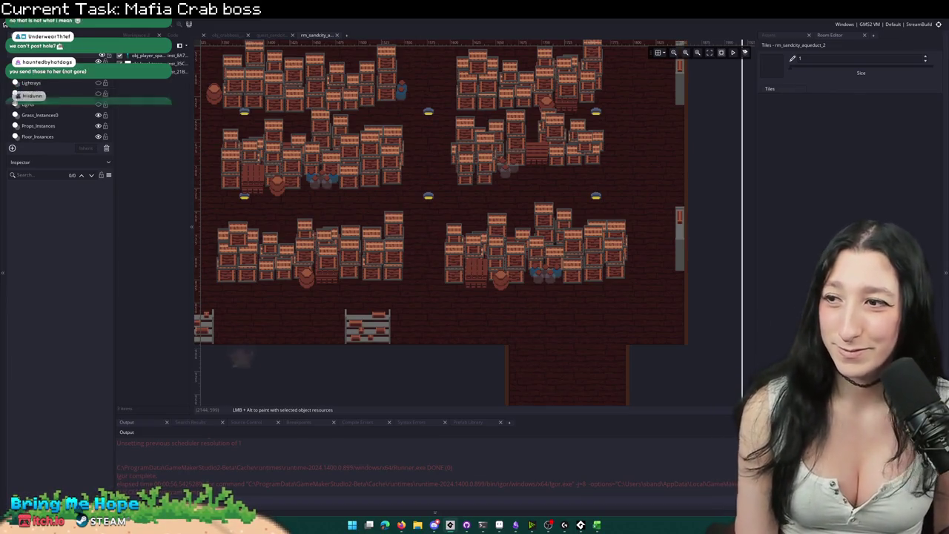
pyautogui.moveTo(241, 356); pyautogui.dragTo(241, 268)
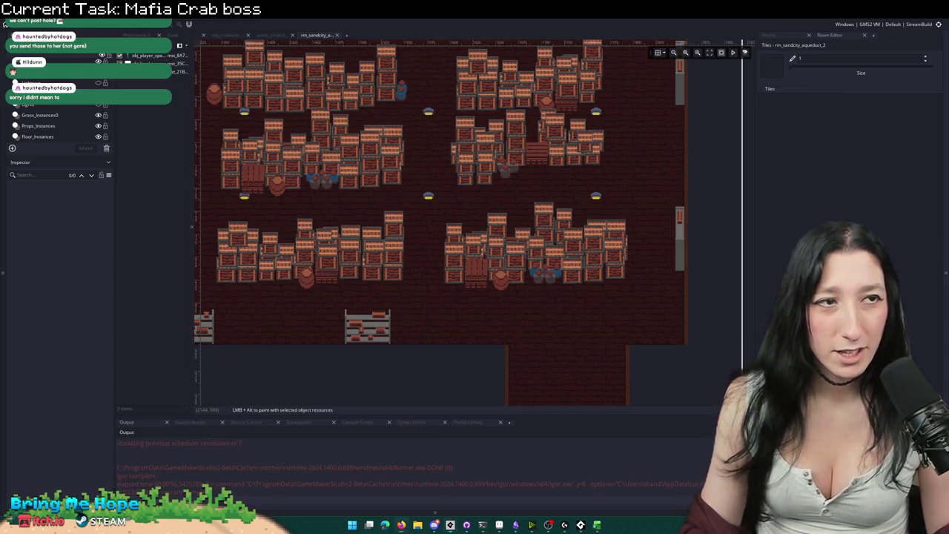
pyautogui.hotkey('alt', 'Tab')
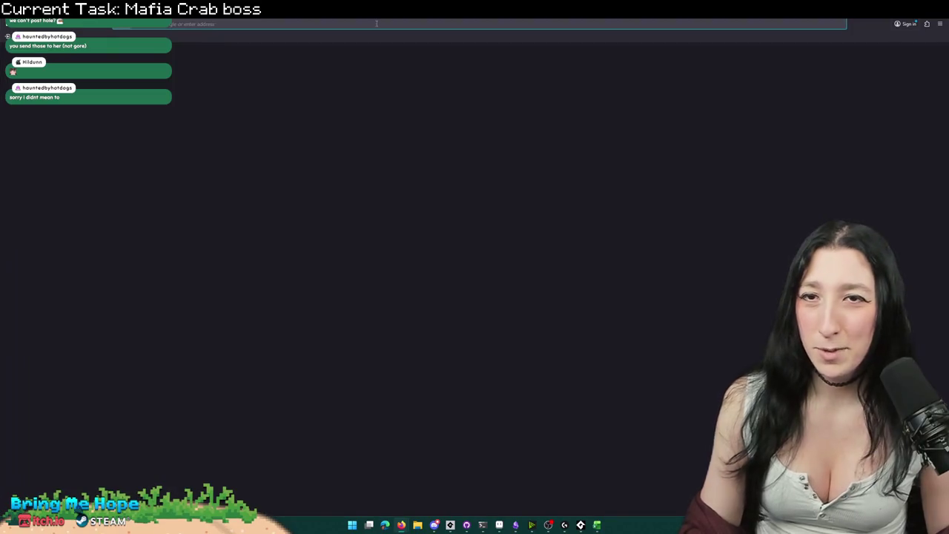
# Step: Search Google for a streamer's finsta, skim the results, and open the Instagram profile
pyautogui.write('vicky fin')
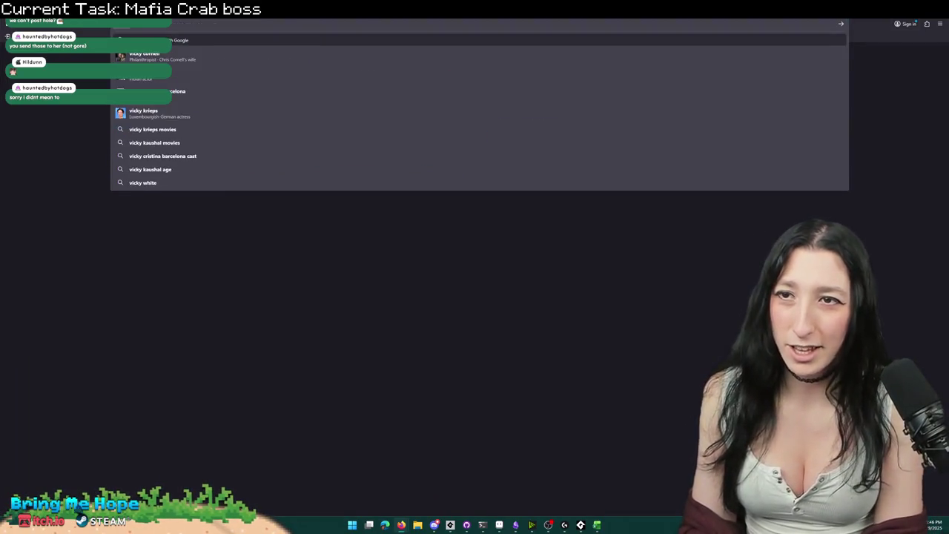
pyautogui.write('sta')
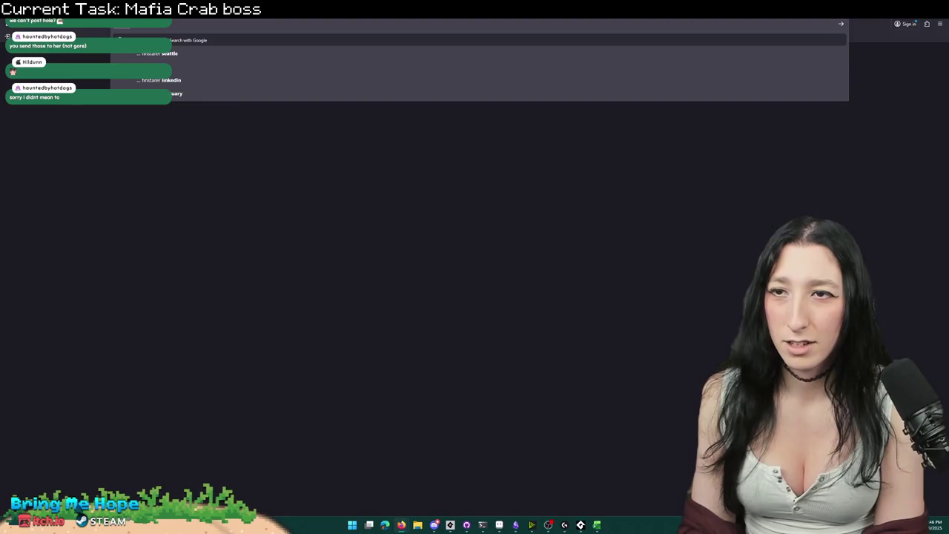
pyautogui.press('Return')
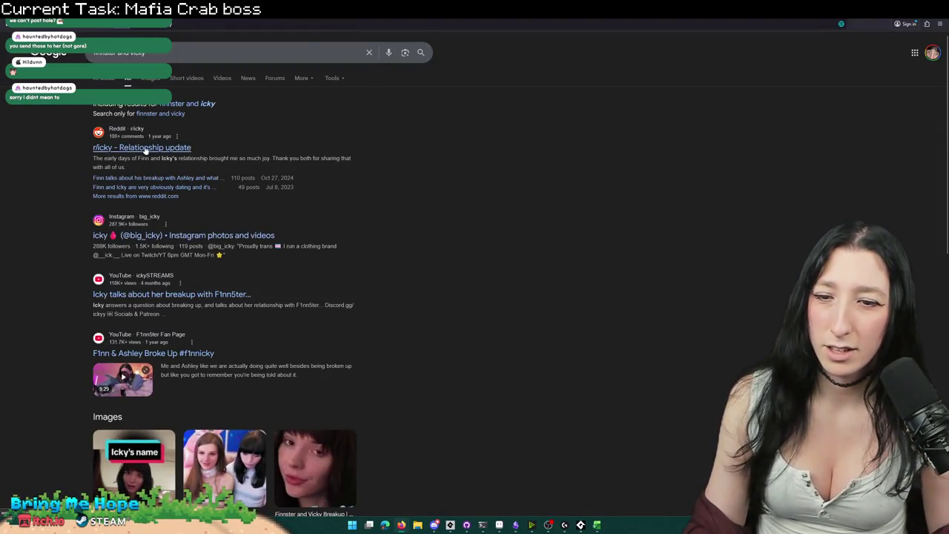
pyautogui.scroll(-3, 226, 341)
pyautogui.scroll(3, 227, 341)
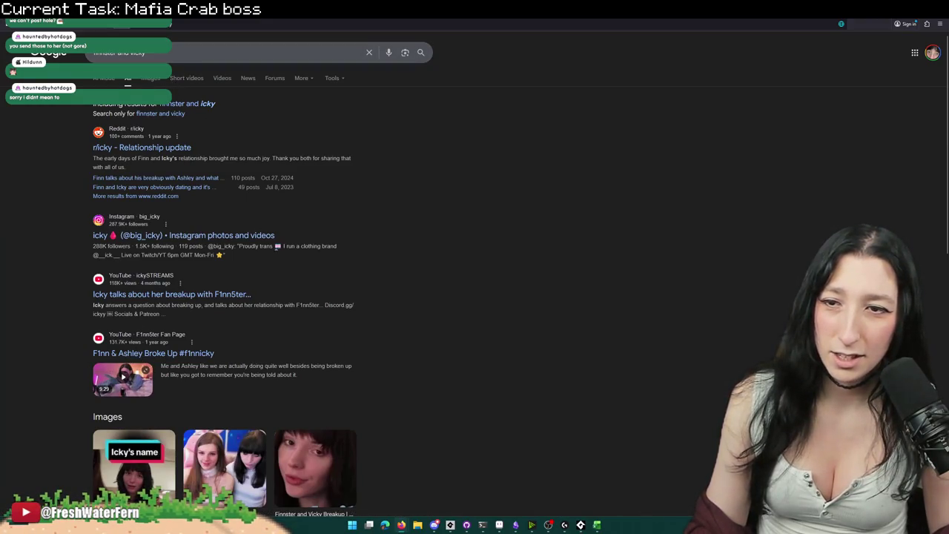
pyautogui.hotkey('alt', 'Tab')
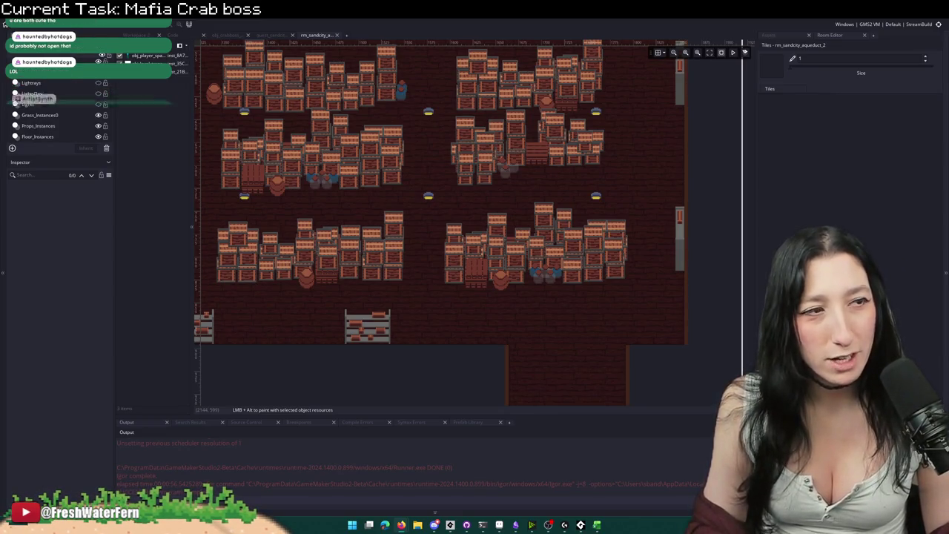
pyautogui.doubleClick(859, 204)
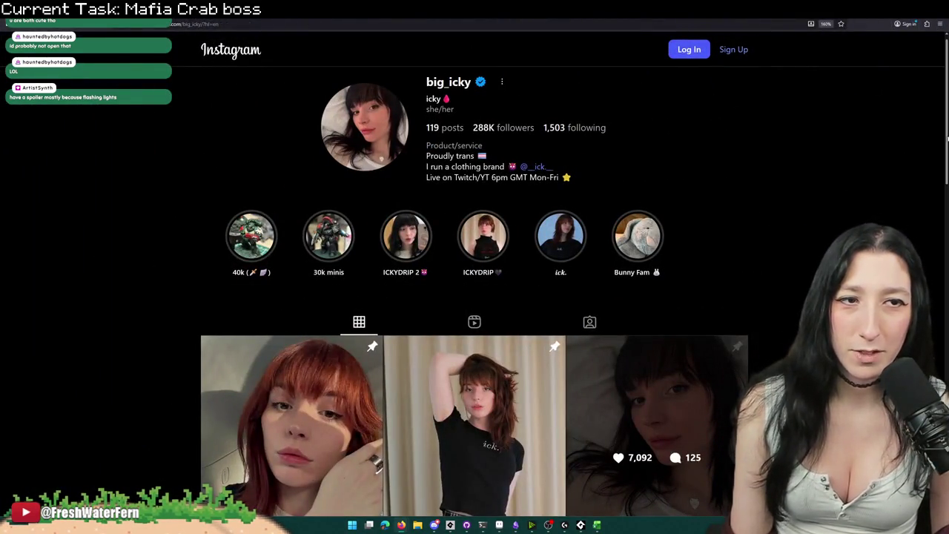
# Step: Scroll through the creator's Instagram photo grid, then switch to a blank new tab
pyautogui.scroll(-1, 941, 149)
pyautogui.scroll(-1, 940, 149)
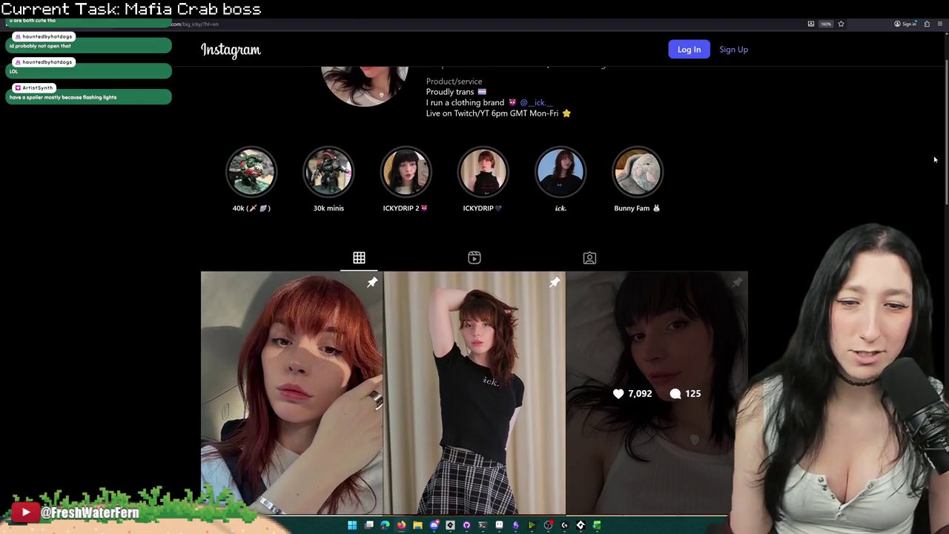
pyautogui.scroll(-2, 933, 163)
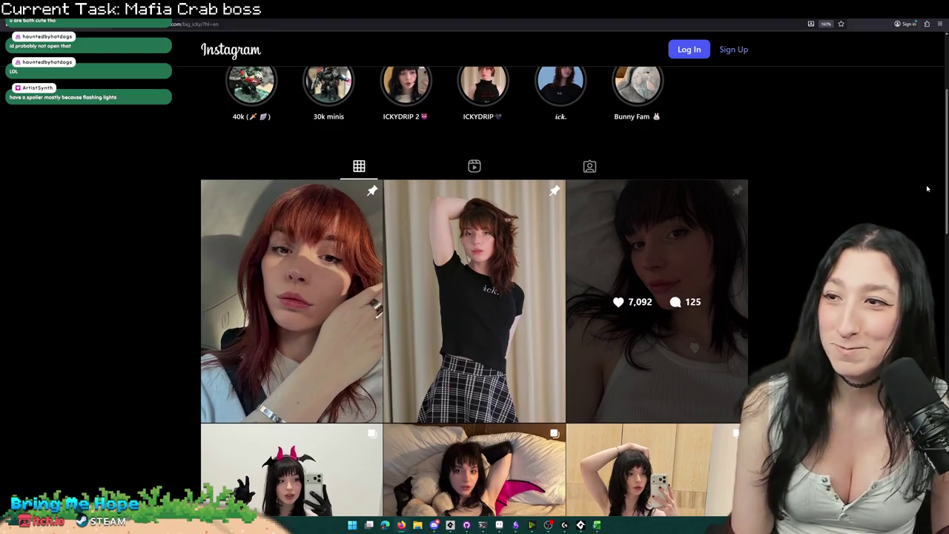
pyautogui.scroll(2, 927, 188)
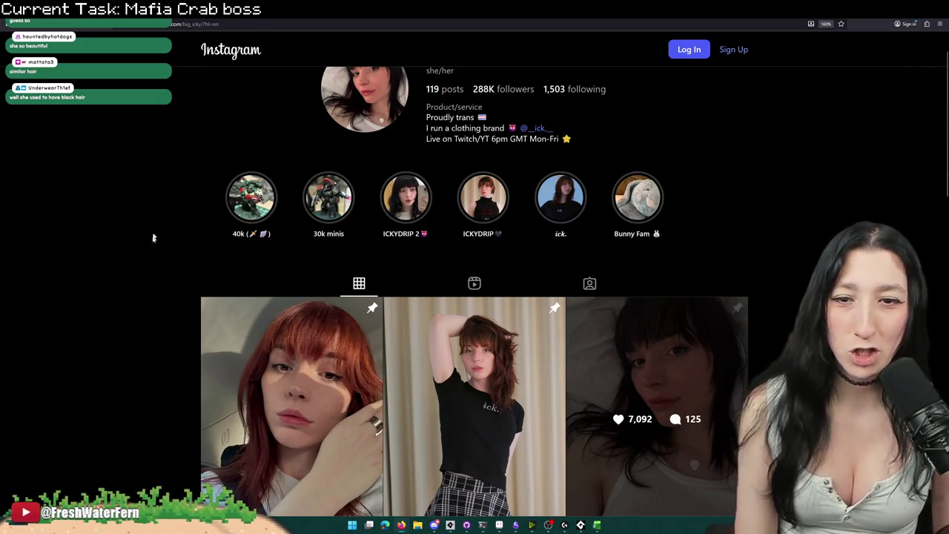
pyautogui.moveTo(944, 129); pyautogui.dragTo(934, 166)
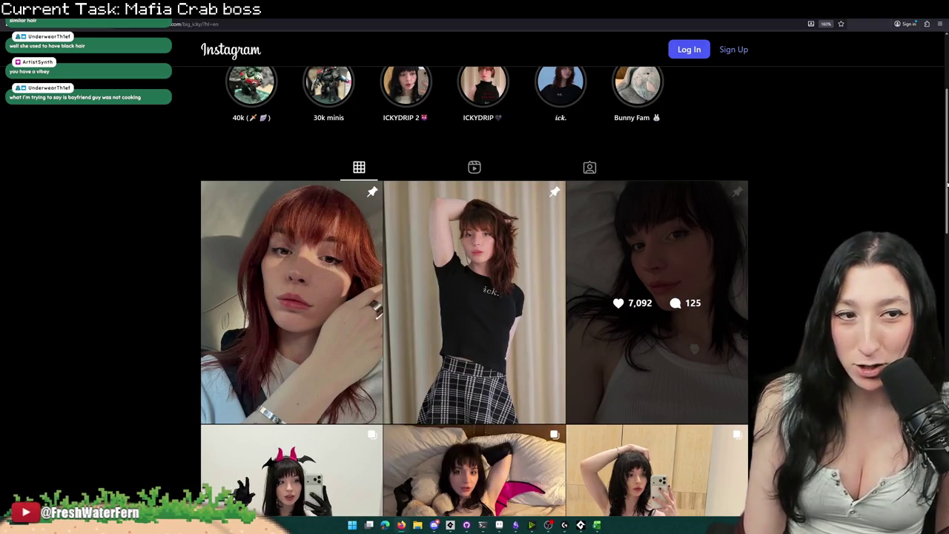
pyautogui.scroll(-1, 934, 185)
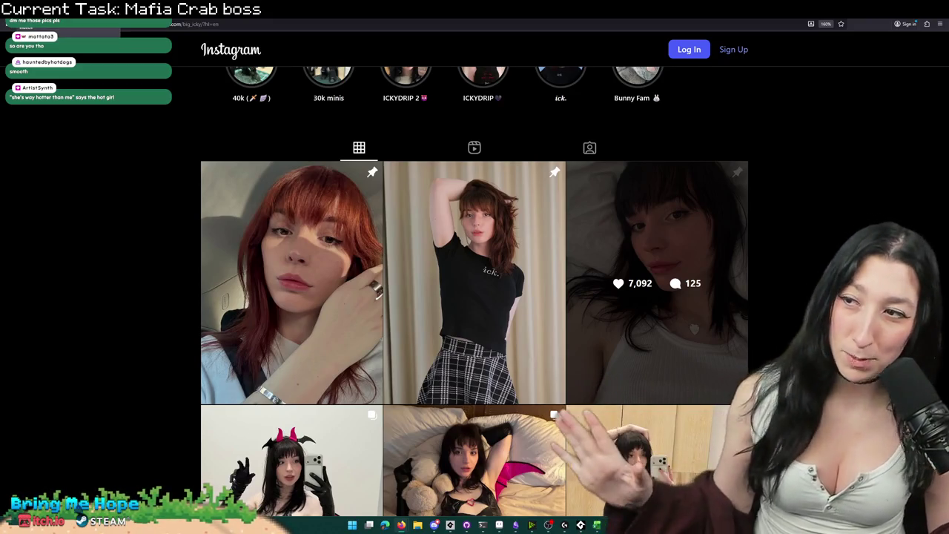
pyautogui.hotkey('ctrl', 't')
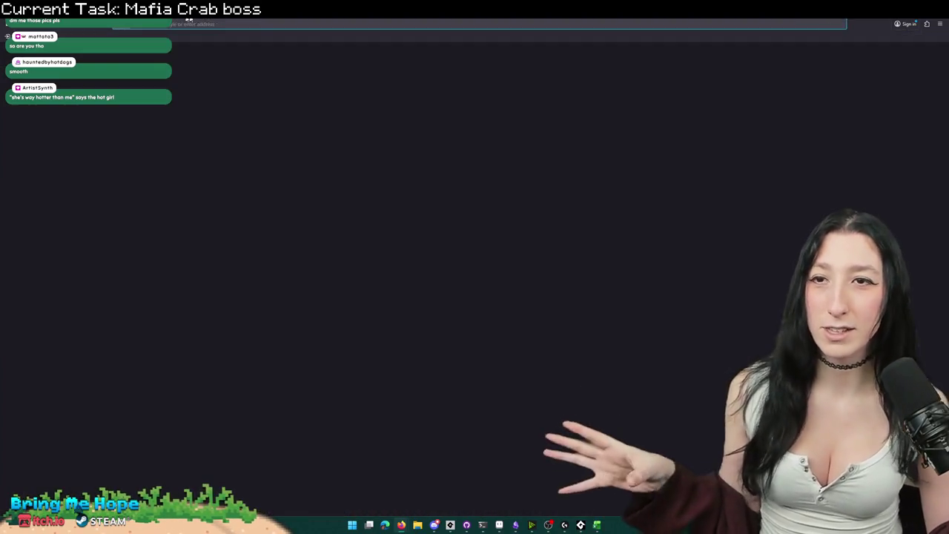
# Step: Switch from the empty Firefox tab back to GameMaker's rm_sandcity_aqueduct_2 room editor
pyautogui.hotkey('alt', 'Tab')
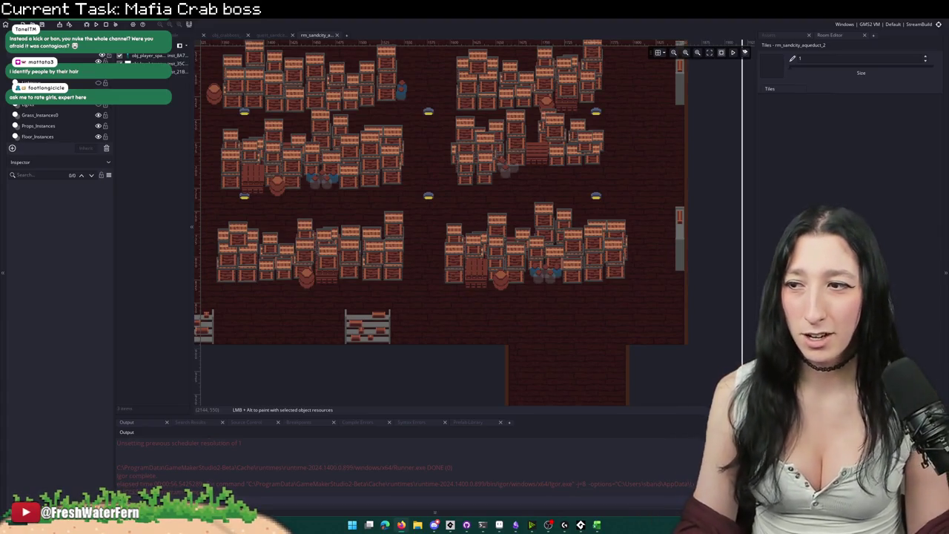
# Step: Zoom out over the aqueduct_2 room and glance at the crab boss cutscene script
pyautogui.scroll(5, 505, 319)
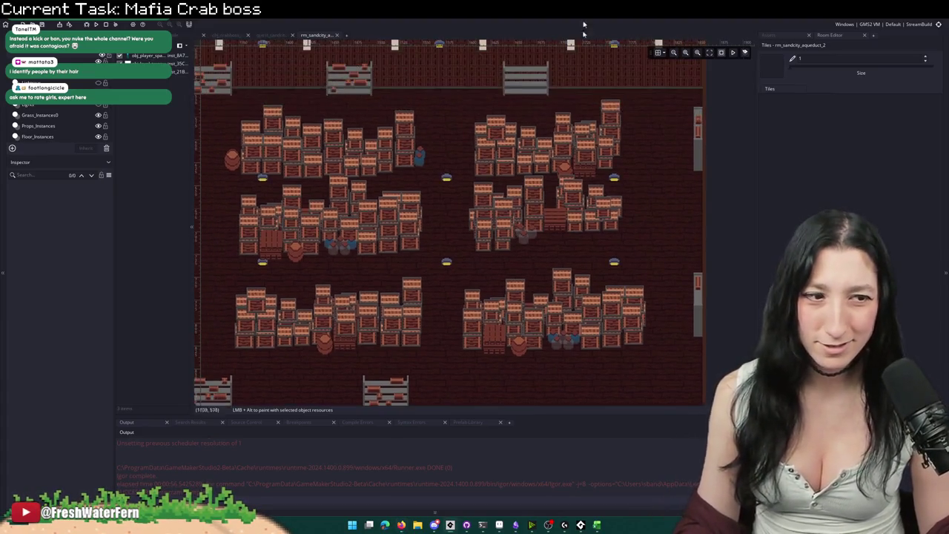
pyautogui.scroll(-2, 505, 319)
pyautogui.scroll(-3, 483, 277)
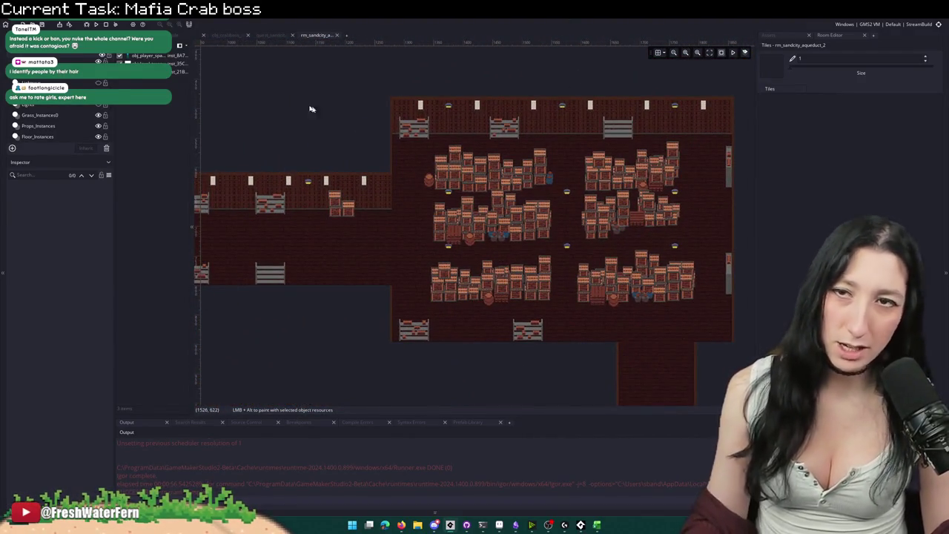
pyautogui.click(276, 36)
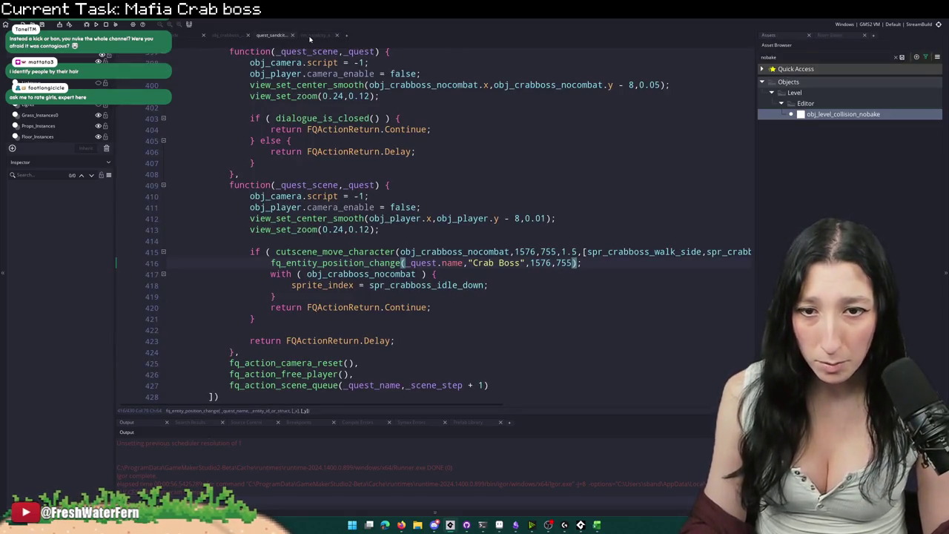
pyautogui.click(317, 34)
pyautogui.click(801, 33)
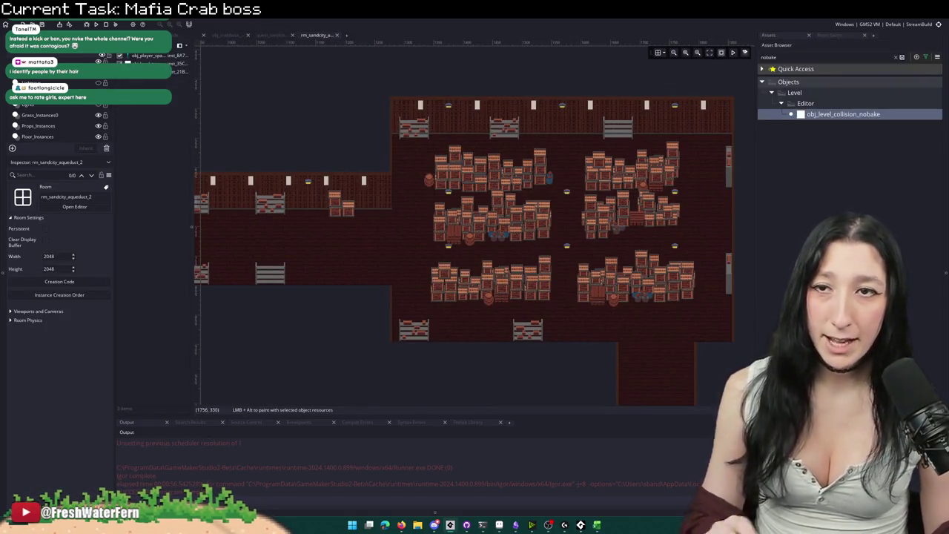
pyautogui.click(275, 36)
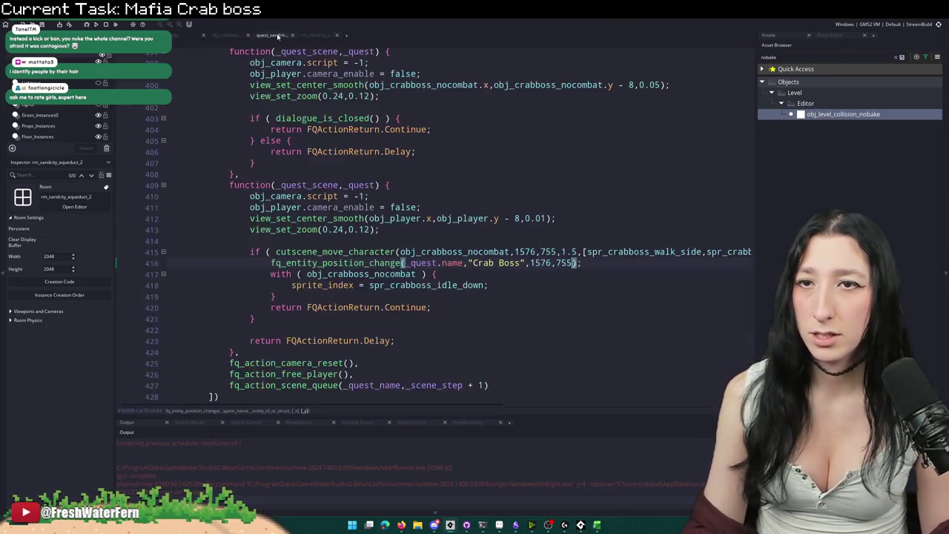
pyautogui.click(332, 35)
# Step: Search the project assets for 'aqueduct' and open rm_sandcity_aqueduct_1
pyautogui.hotkey('ctrl', 't')
pyautogui.write('ce')
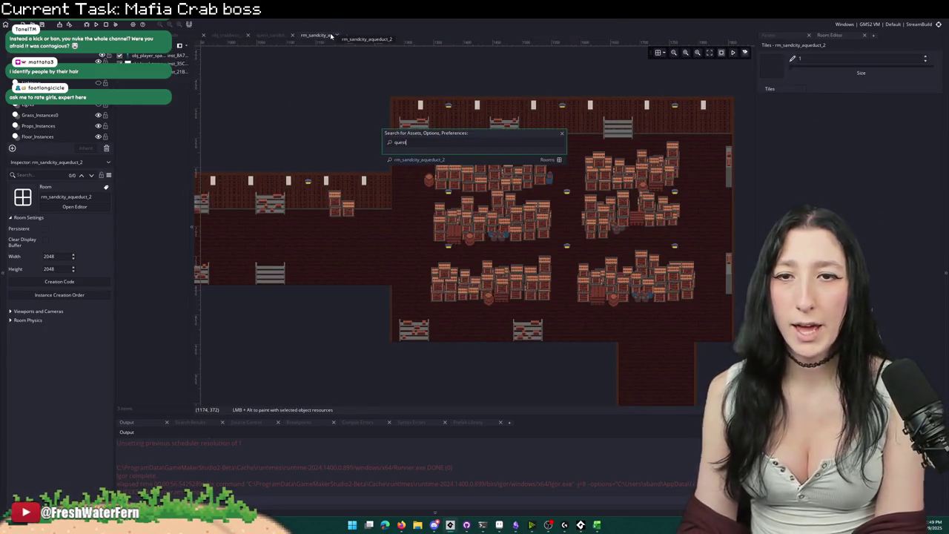
pyautogui.press('BackSpace')
pyautogui.press('BackSpace')
pyautogui.write('aqueduct_1')
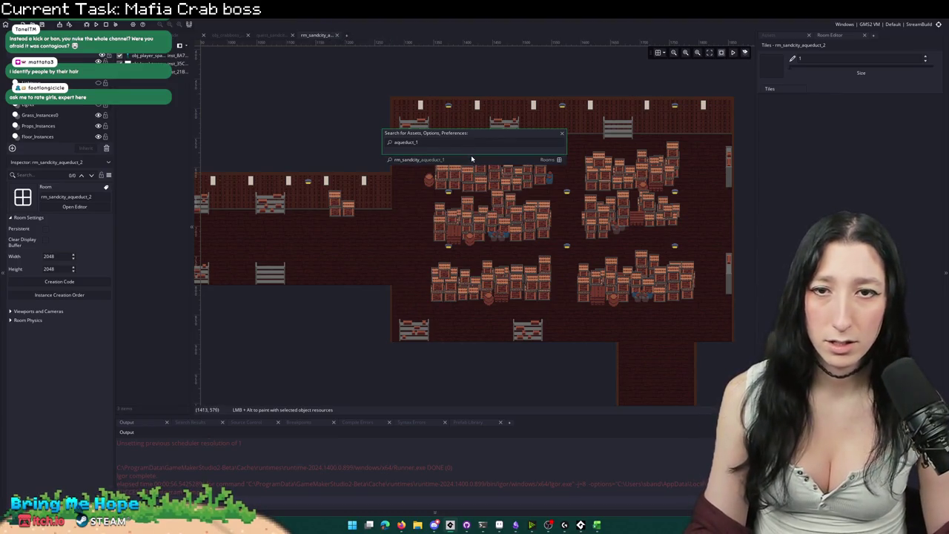
pyautogui.click(471, 160)
# Step: Pan around aqueduct_1 with the grid hidden and select the left white bar instance
pyautogui.scroll(4, 452, 242)
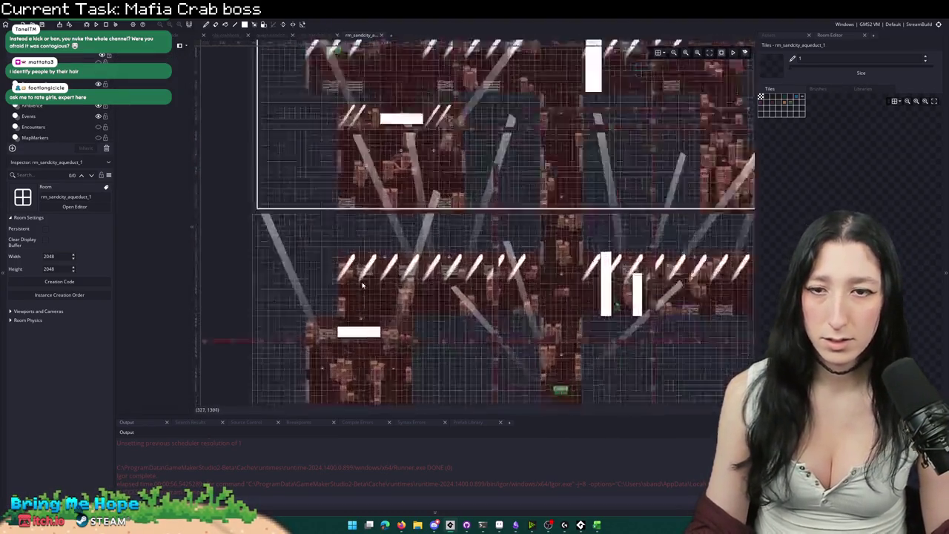
pyautogui.moveTo(452, 242); pyautogui.dragTo(592, 60)
pyautogui.moveTo(329, 77); pyautogui.dragTo(281, 42)
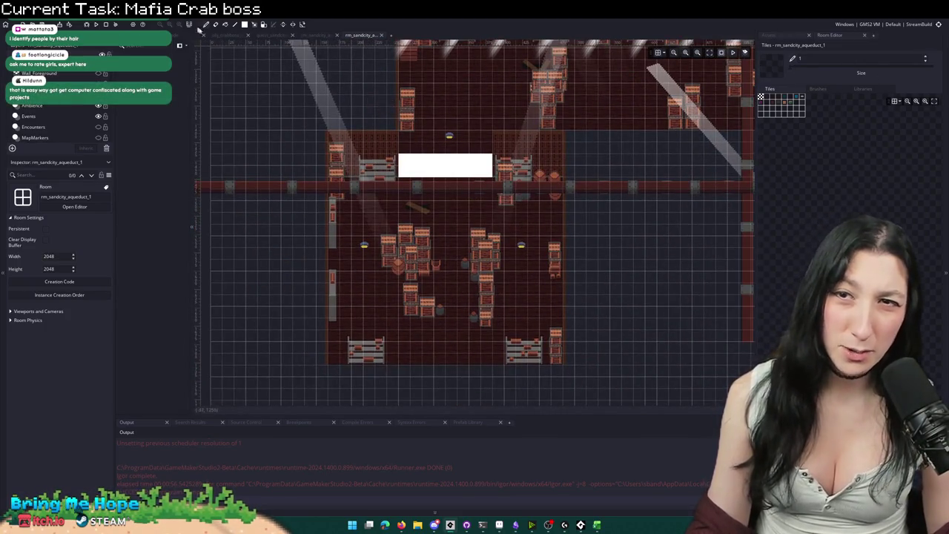
pyautogui.click(657, 53)
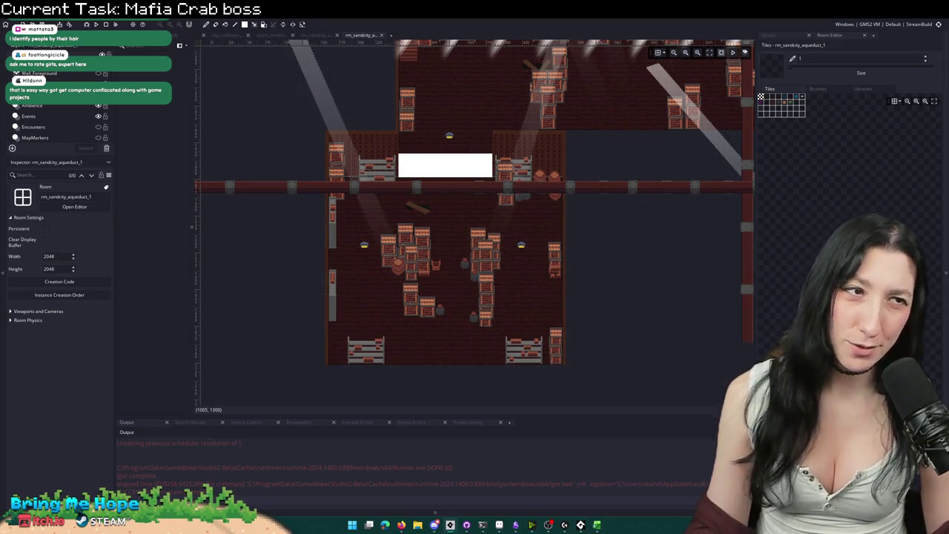
pyautogui.scroll(3, 633, 245)
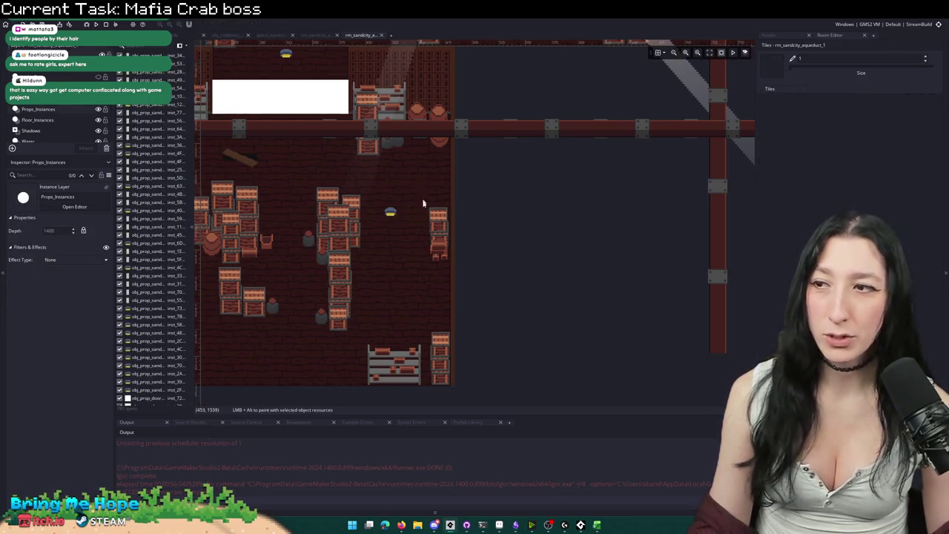
pyautogui.scroll(3, 423, 190)
pyautogui.scroll(-3, 430, 251)
pyautogui.scroll(4, 532, 278)
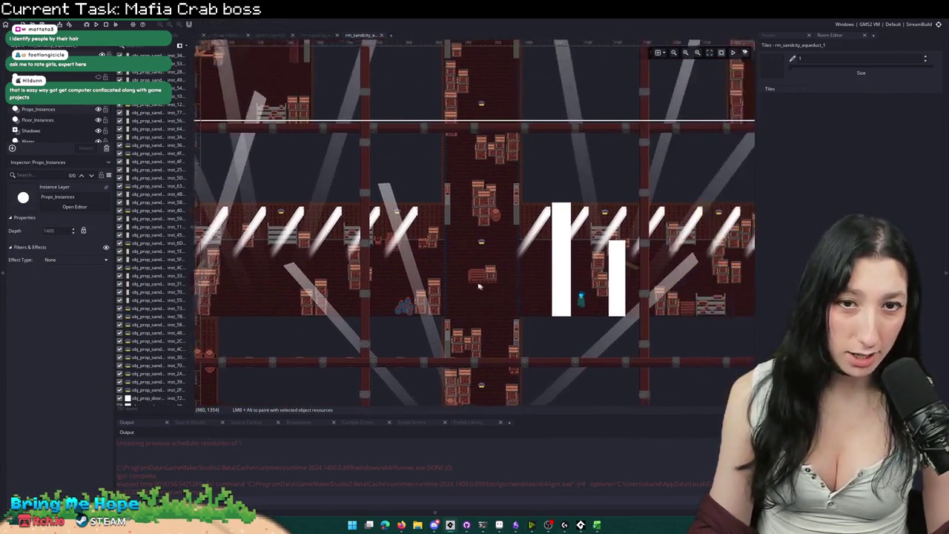
pyautogui.click(519, 276)
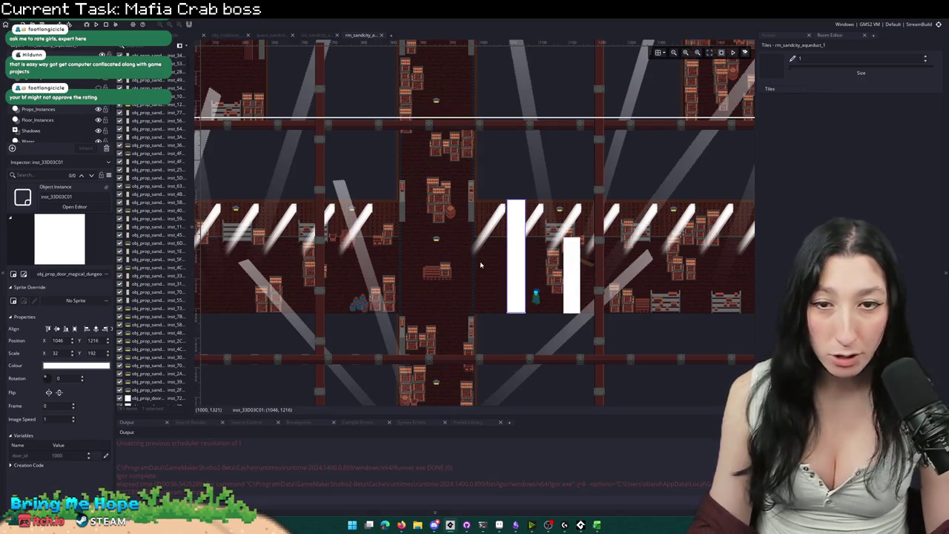
# Step: Check the tall and horizontal door bars' door_id values (1000, 1003), then return to aqueduct_2
pyautogui.moveTo(375, 126)
pyautogui.mouseDown()
pyautogui.moveTo(420, 144)
pyautogui.moveTo(348, 175)
pyautogui.moveTo(356, 199)
pyautogui.mouseUp()
pyautogui.moveTo(436, 138); pyautogui.dragTo(409, 228)
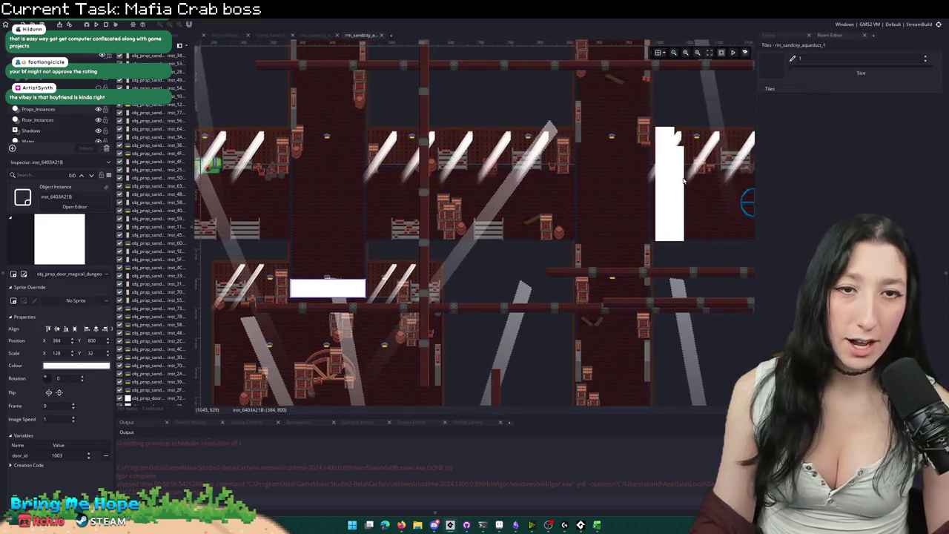
pyautogui.click(683, 177)
pyautogui.moveTo(683, 177); pyautogui.dragTo(626, 231)
pyautogui.moveTo(445, 186); pyautogui.dragTo(451, 295)
pyautogui.moveTo(297, 371); pyautogui.dragTo(519, 238)
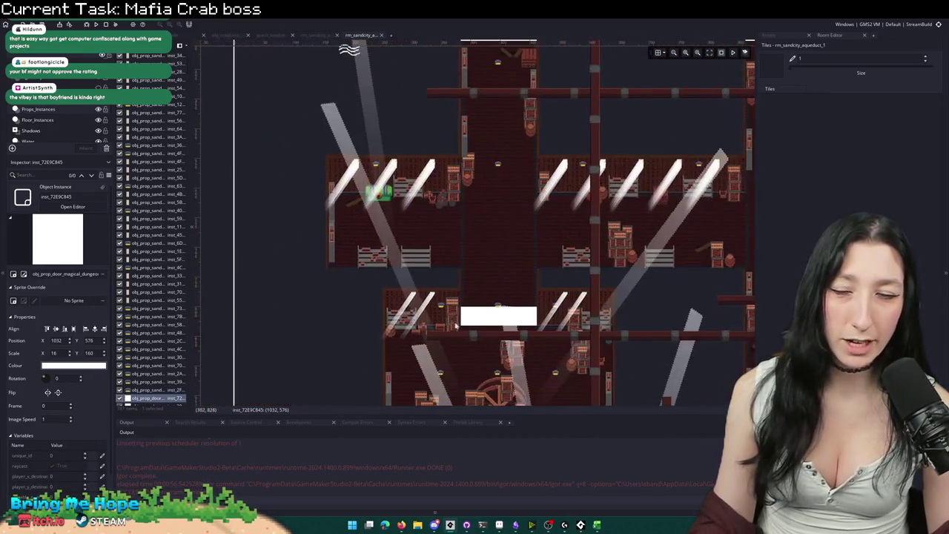
pyautogui.click(489, 327)
pyautogui.click(317, 35)
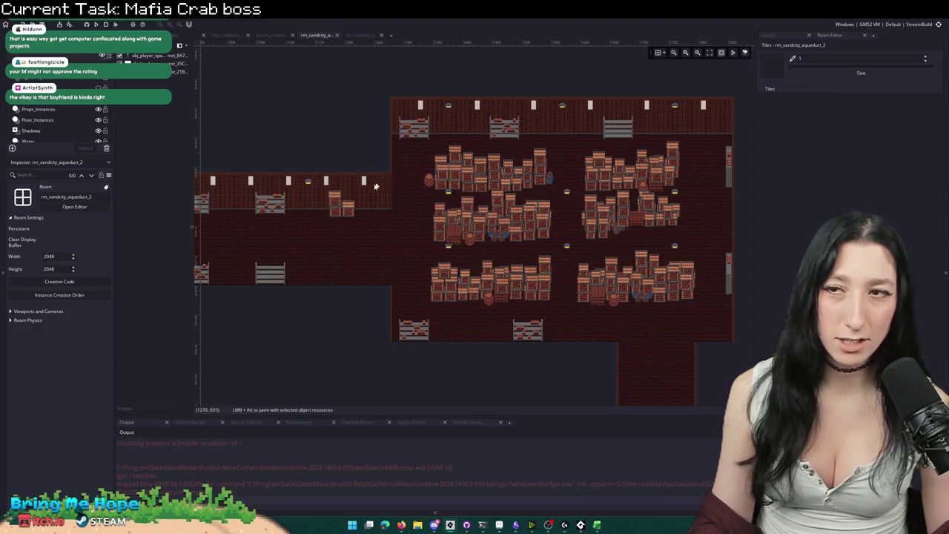
# Step: Paste the door beside the crate room entrance and scale it to 32 by 128
pyautogui.scroll(2, 393, 129)
pyautogui.scroll(-2, 394, 130)
pyautogui.hotkey('ctrl', 'v')
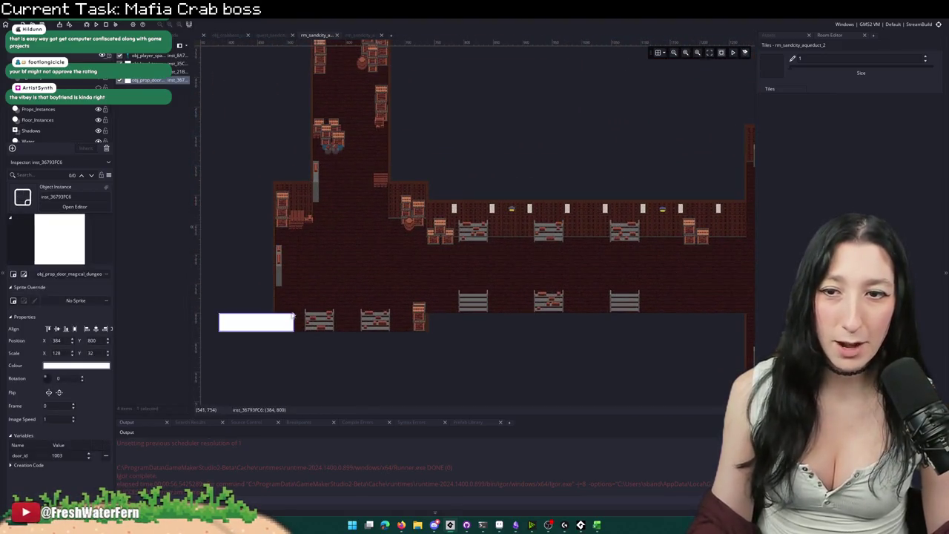
pyautogui.scroll(1, 650, 304)
pyautogui.moveTo(649, 303); pyautogui.dragTo(154, 334)
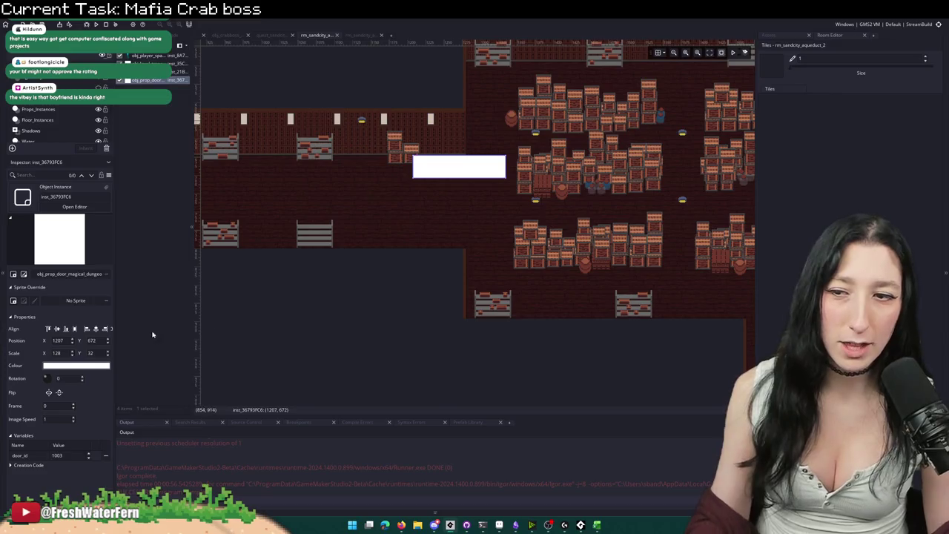
pyautogui.doubleClick(67, 352)
pyautogui.write('32')
pyautogui.press('Return')
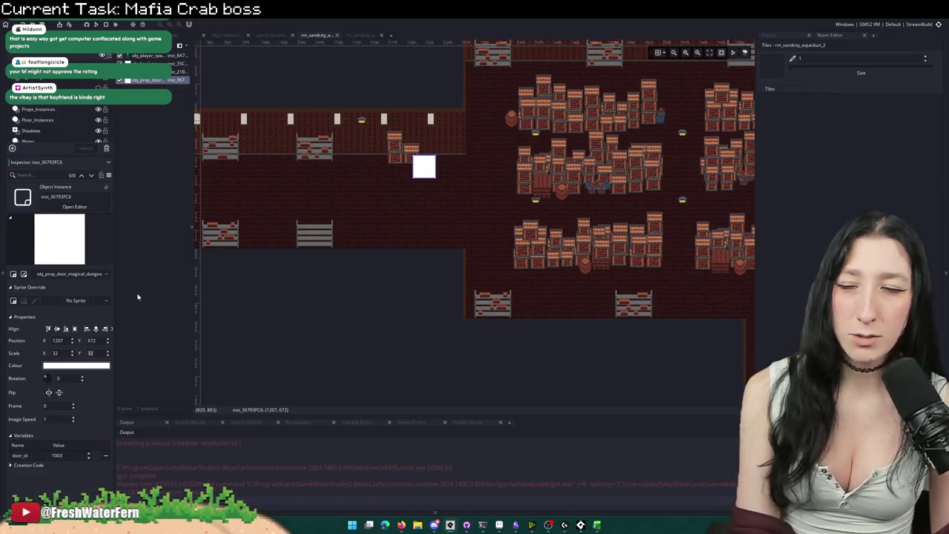
pyautogui.write('6')
pyautogui.press('Return')
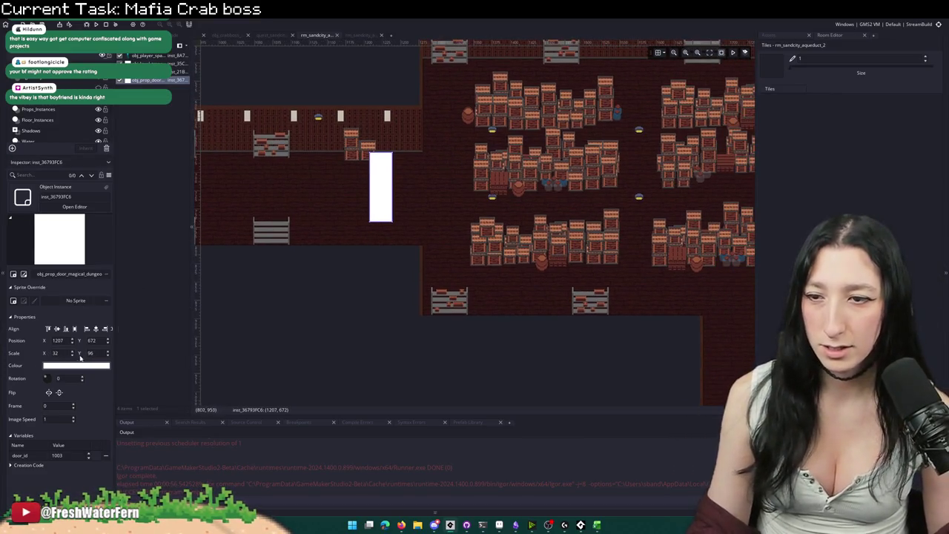
pyautogui.write('128')
pyautogui.press('Return')
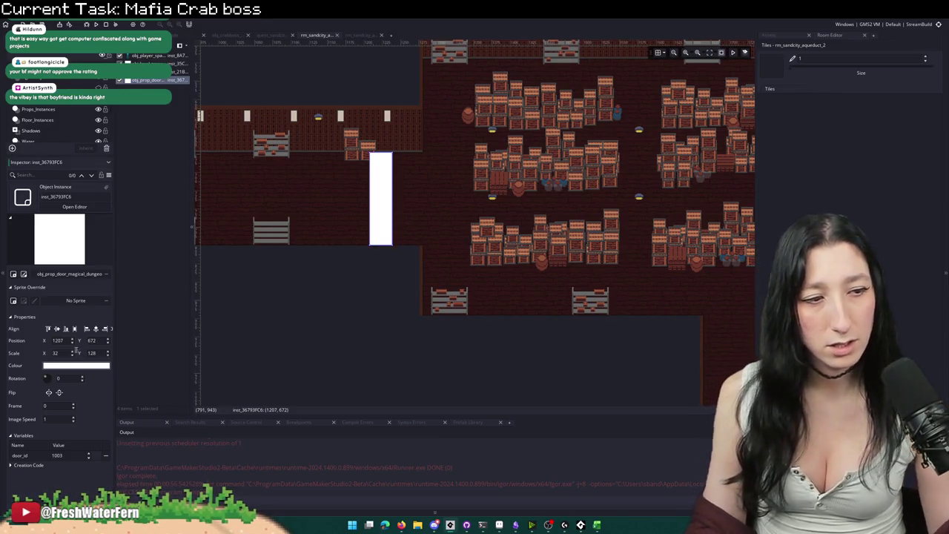
# Step: Snap the door onto the left doorway at X 1248 using the grid
pyautogui.scroll(2, 205, 341)
pyautogui.moveTo(228, 326)
pyautogui.mouseDown()
pyautogui.moveTo(250, 329)
pyautogui.moveTo(275, 312)
pyautogui.moveTo(290, 332)
pyautogui.mouseUp()
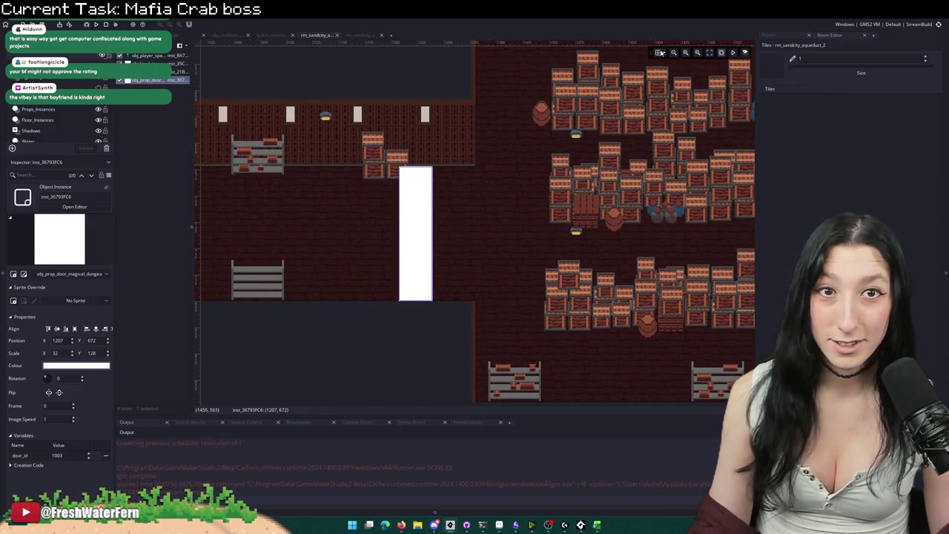
pyautogui.click(658, 52)
pyautogui.moveTo(420, 199)
pyautogui.mouseDown()
pyautogui.moveTo(447, 180)
pyautogui.moveTo(447, 199)
pyautogui.moveTo(464, 199)
pyautogui.mouseUp()
pyautogui.click(657, 53)
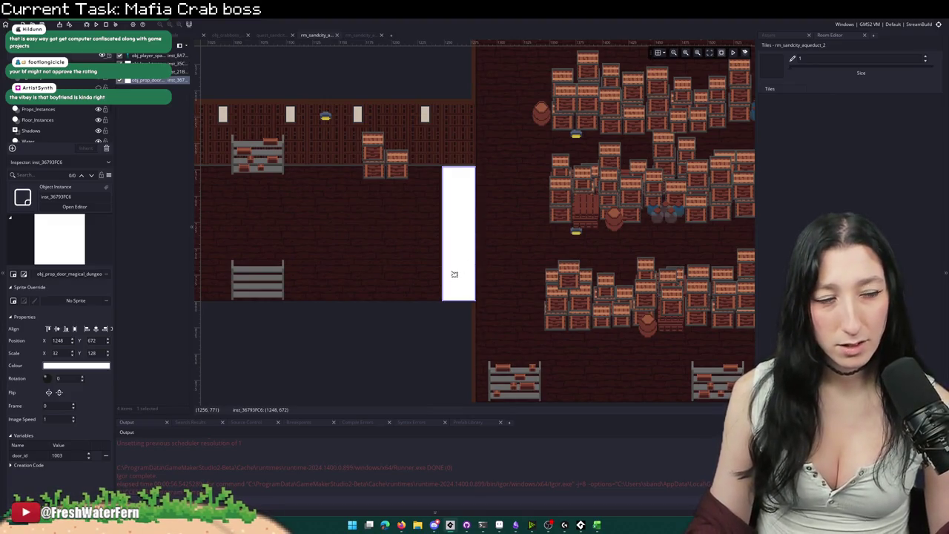
pyautogui.moveTo(451, 274); pyautogui.dragTo(387, 275)
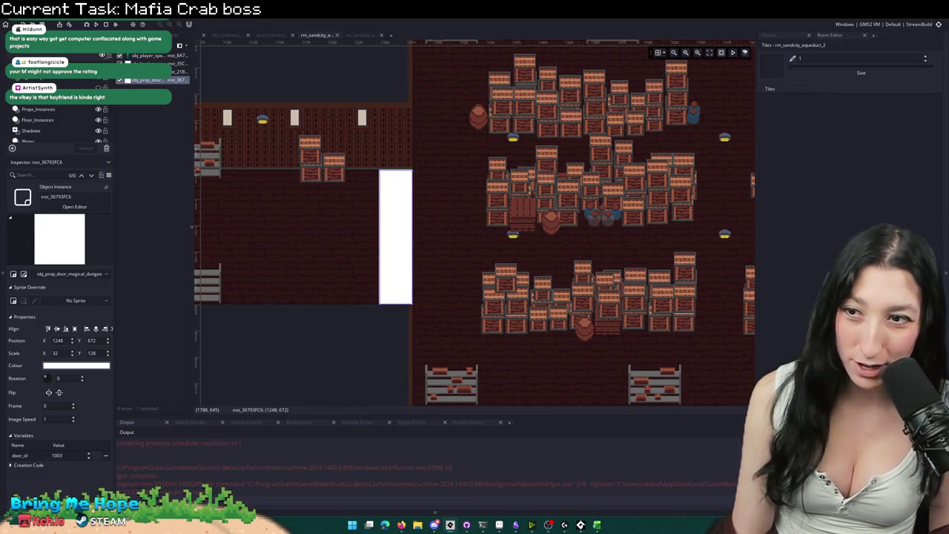
pyautogui.doubleClick(411, 216)
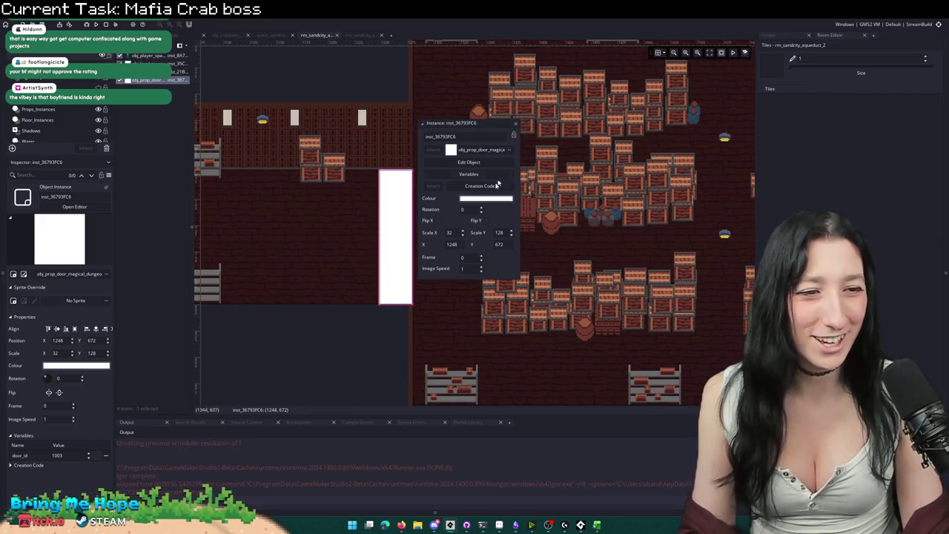
# Step: Set the door instance's door_id variable to 1000 and check its empty creation code
pyautogui.moveTo(381, 393); pyautogui.dragTo(341, 437)
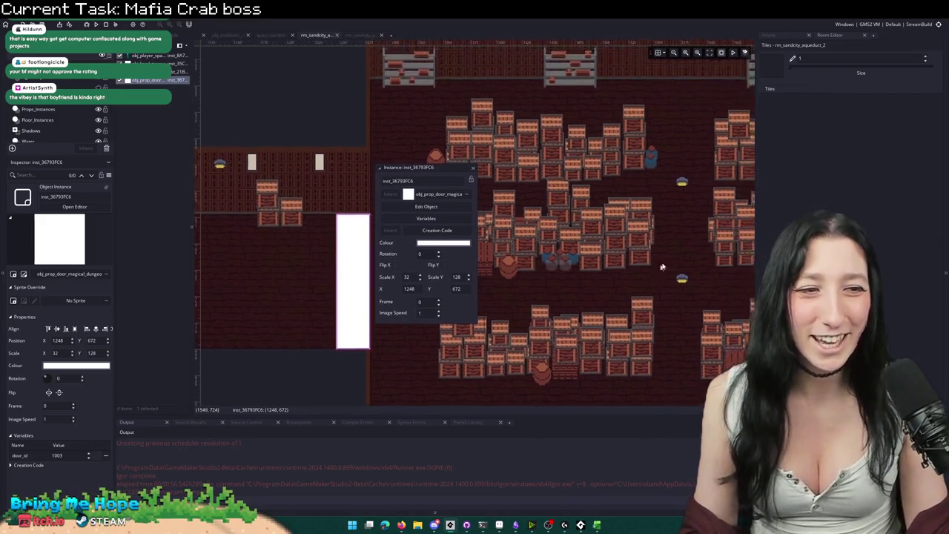
pyautogui.moveTo(467, 216); pyautogui.dragTo(440, 220)
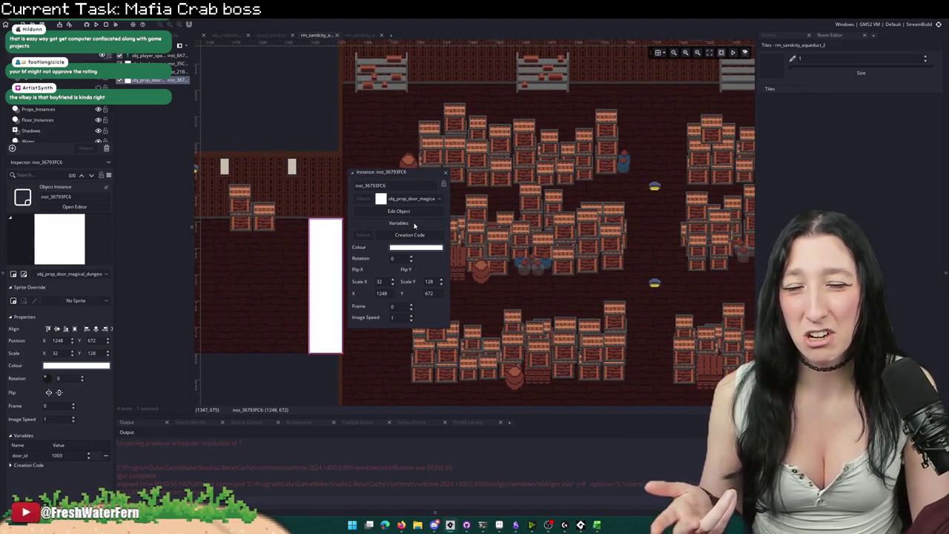
pyautogui.click(413, 224)
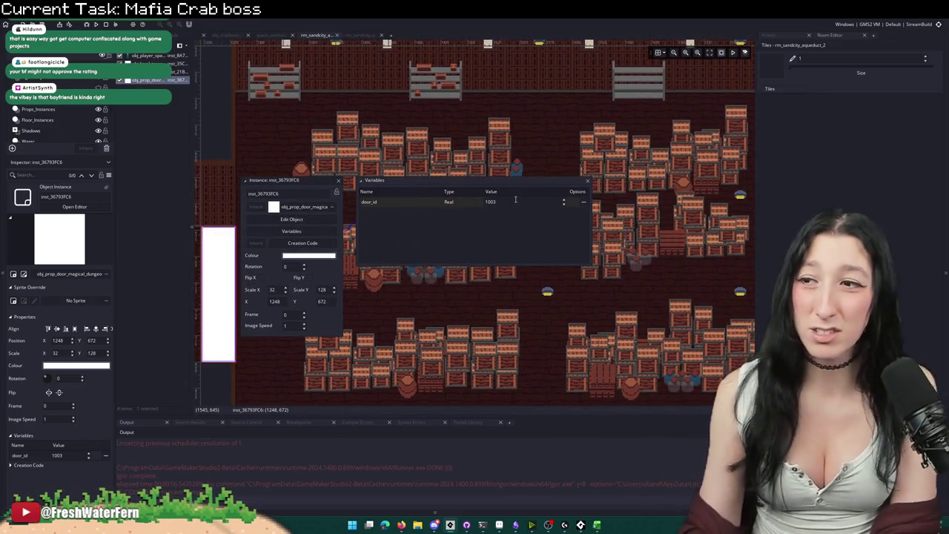
pyautogui.write('1000')
pyautogui.press('Return')
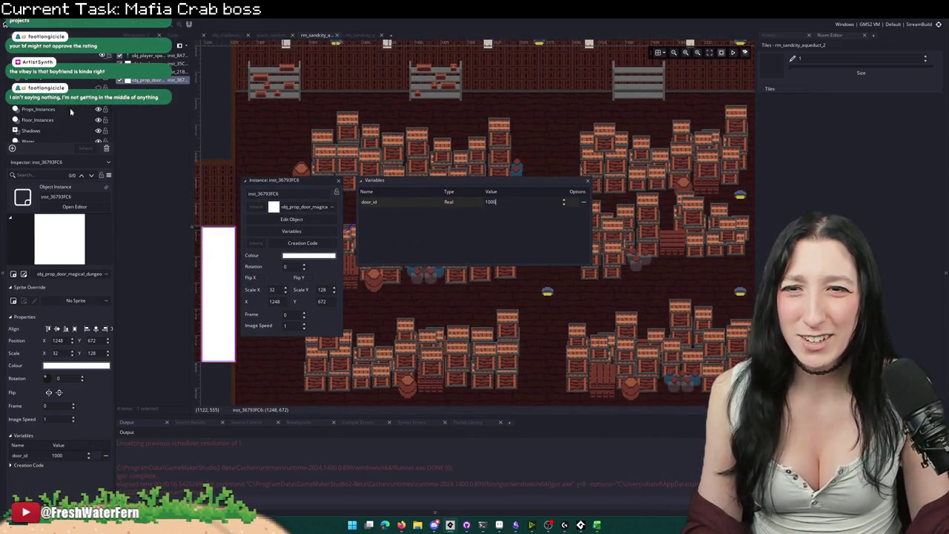
pyautogui.click(320, 244)
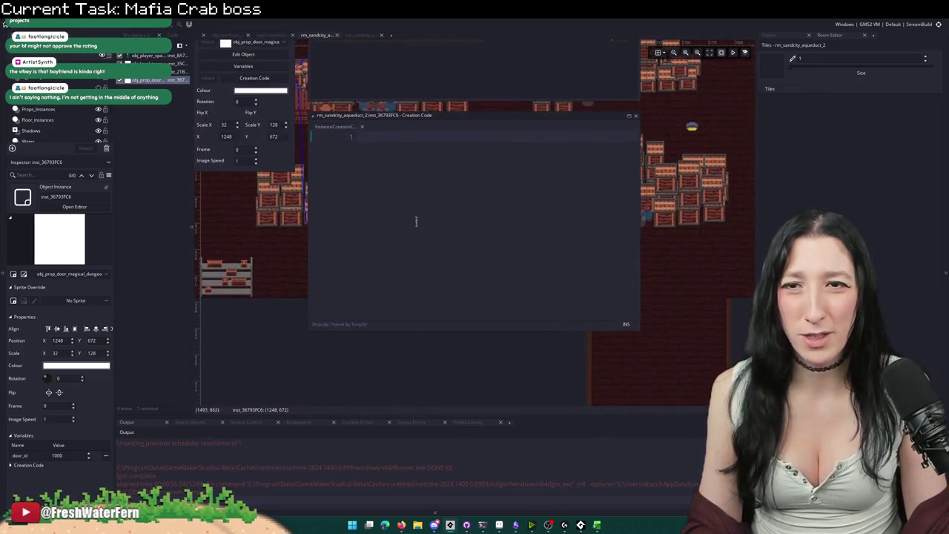
pyautogui.press('Escape')
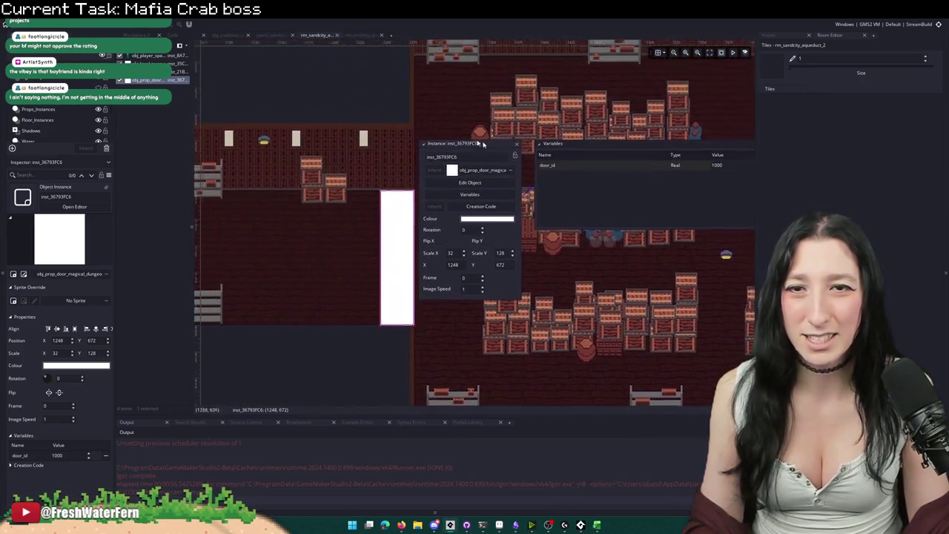
# Step: Paste a second door at the lower exit (1664, 896) and scale it to 128 by 32
pyautogui.click(521, 145)
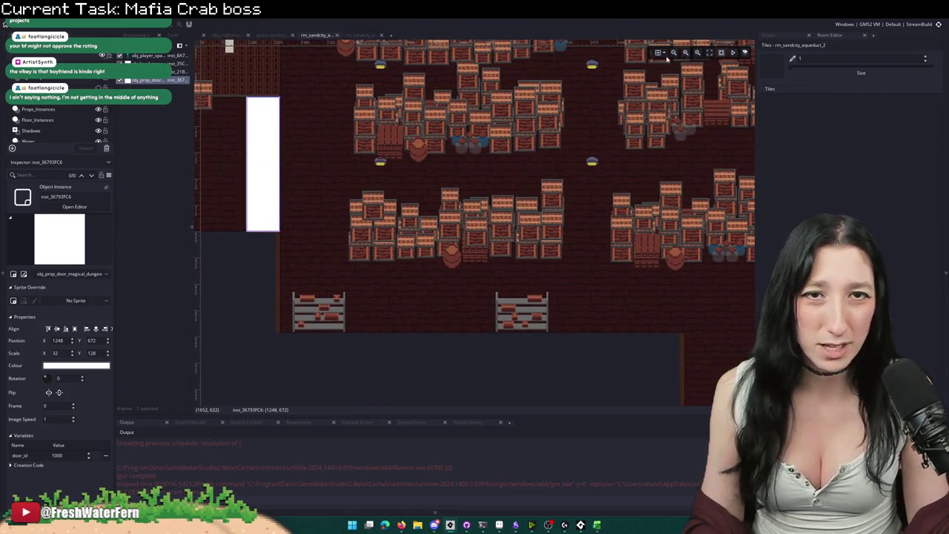
pyautogui.click(658, 53)
pyautogui.scroll(-3, 509, 286)
pyautogui.hotkey('ctrl', 'v')
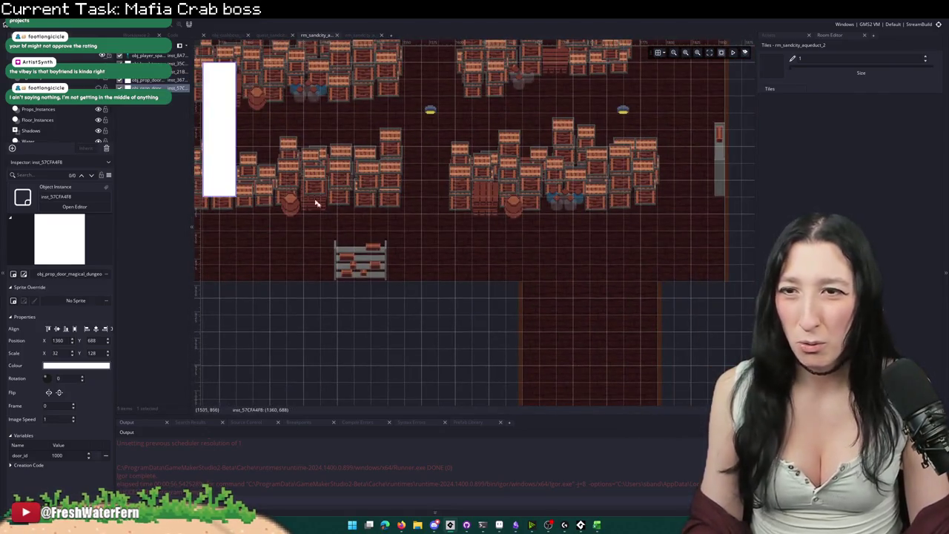
pyautogui.moveTo(225, 132)
pyautogui.mouseDown()
pyautogui.moveTo(563, 352)
pyautogui.moveTo(557, 345)
pyautogui.mouseUp()
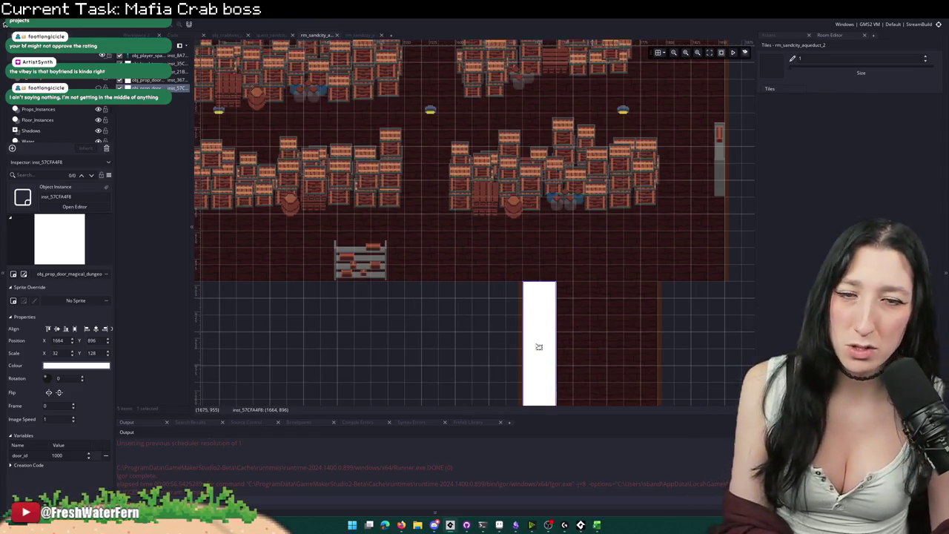
pyautogui.doubleClick(91, 352)
pyautogui.write('32')
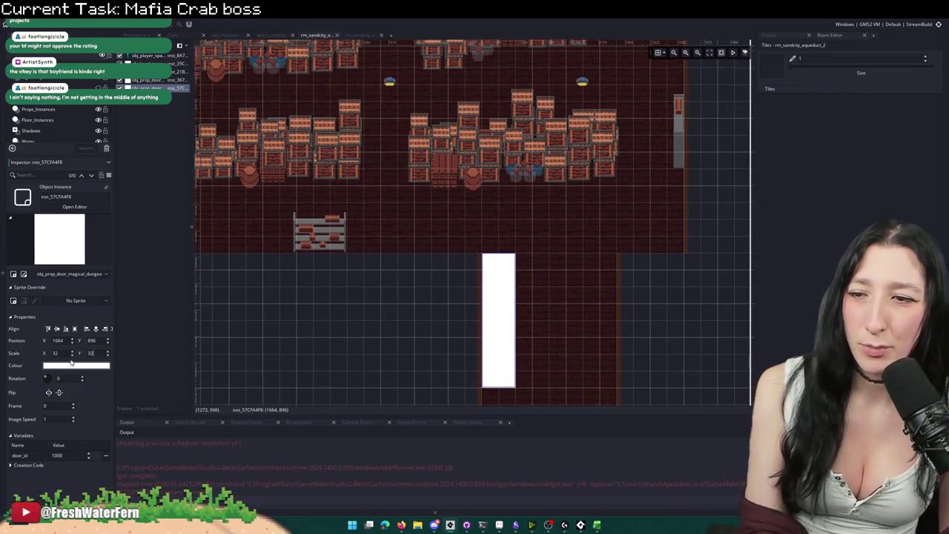
pyautogui.click(53, 353)
pyautogui.write('128')
pyautogui.press('Return')
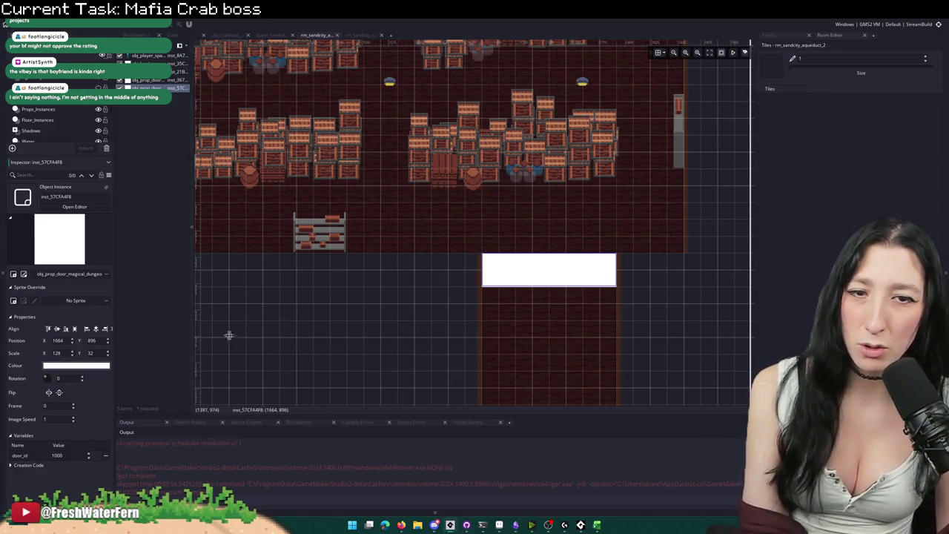
pyautogui.click(627, 205)
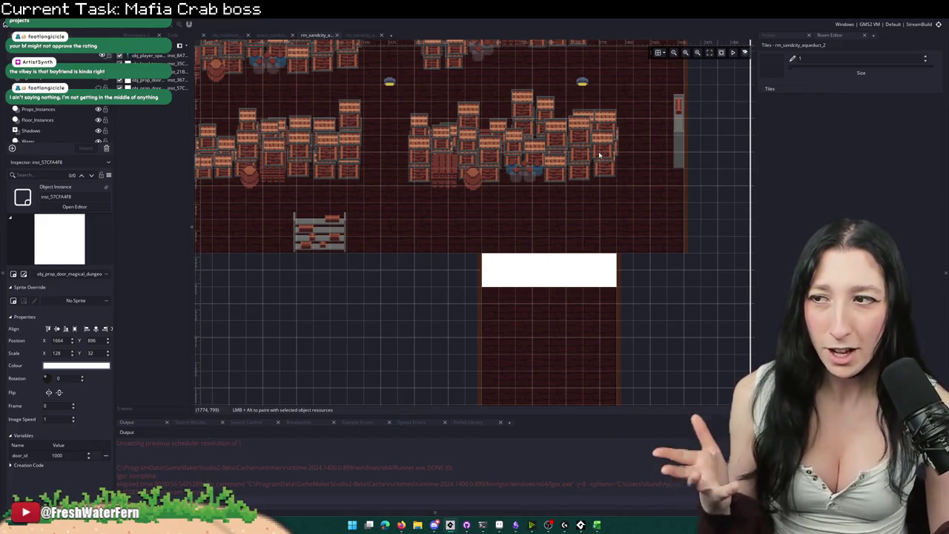
# Step: Open the lower 128×32 door's properties to check it, then deselect it
pyautogui.scroll(3, 472, 238)
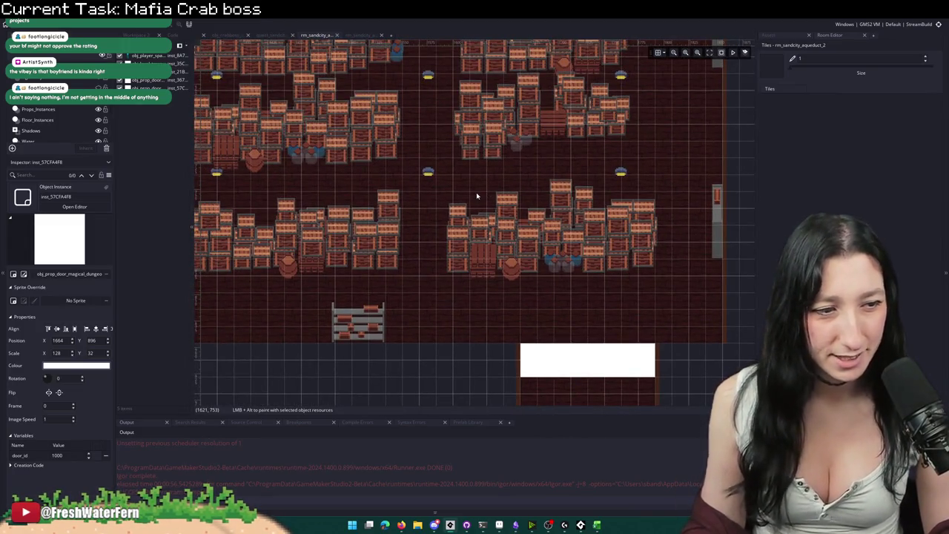
pyautogui.scroll(-2, 571, 218)
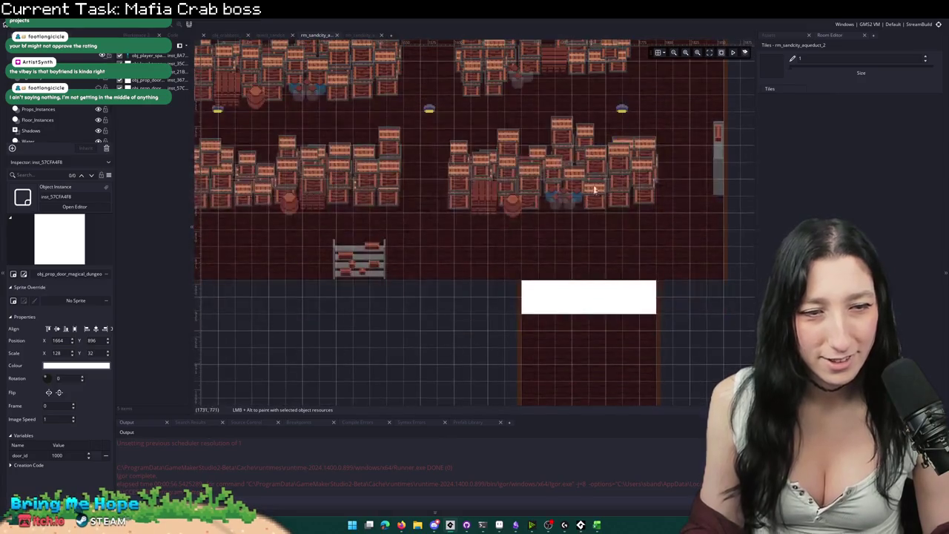
pyautogui.scroll(2, 542, 218)
pyautogui.scroll(-3, 542, 218)
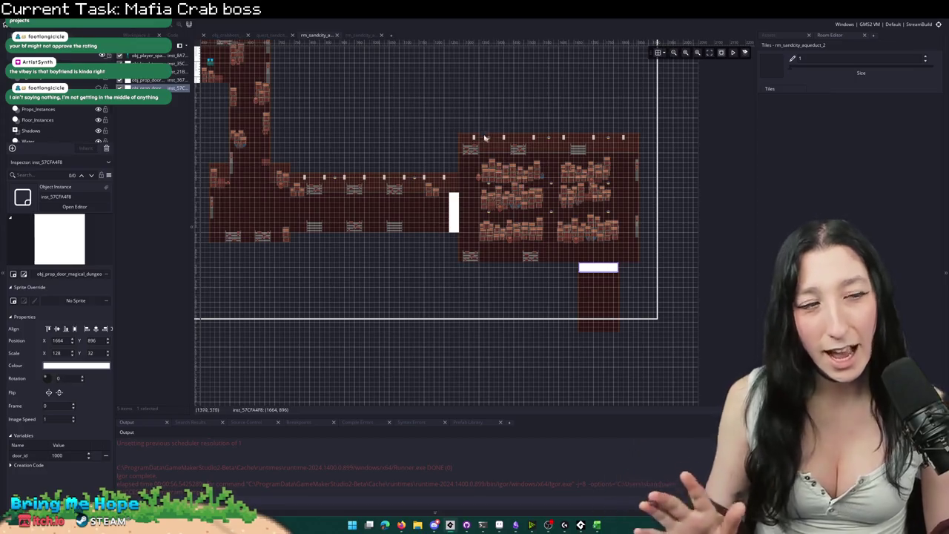
pyautogui.doubleClick(586, 267)
pyautogui.scroll(1, 590, 241)
pyautogui.scroll(1, 591, 241)
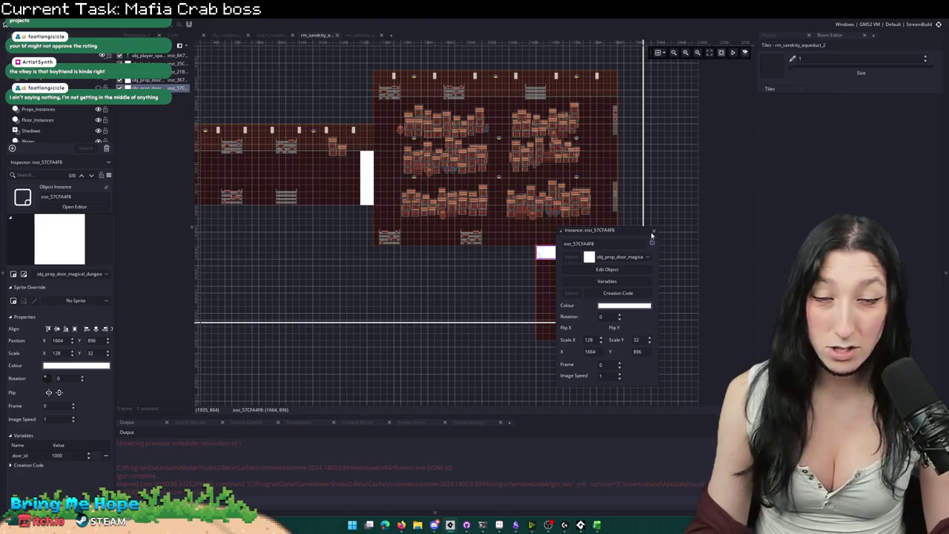
pyautogui.click(507, 152)
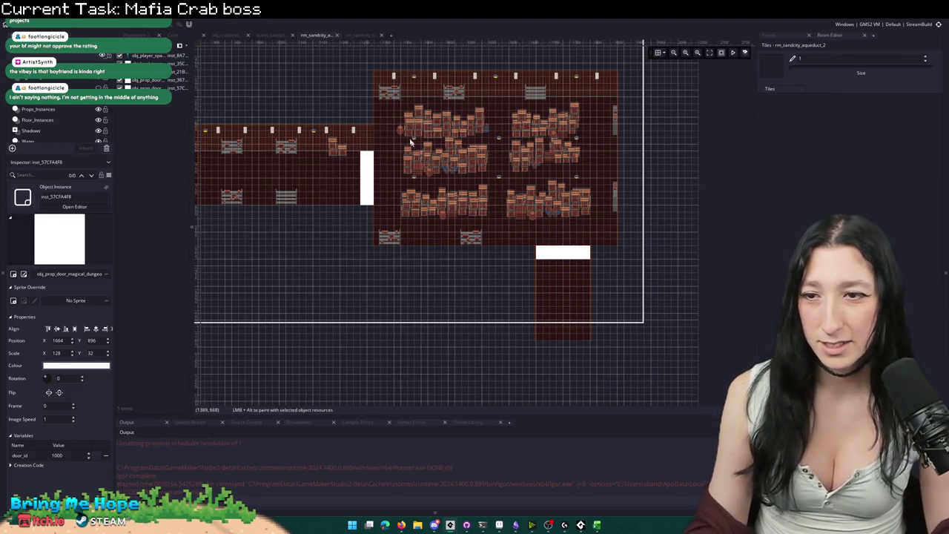
# Step: Inspect the vertical door's creation code, then hide the room grid overlay
pyautogui.click(369, 162)
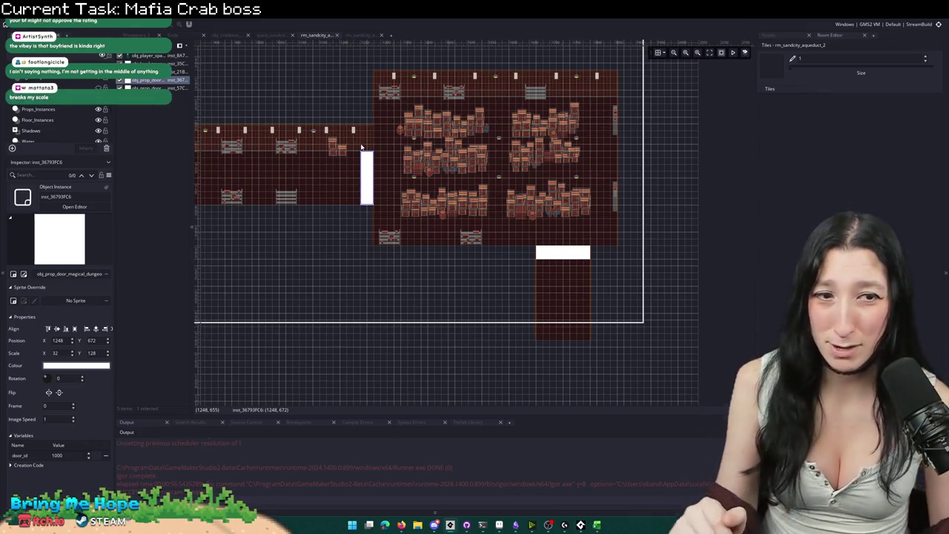
pyautogui.doubleClick(368, 185)
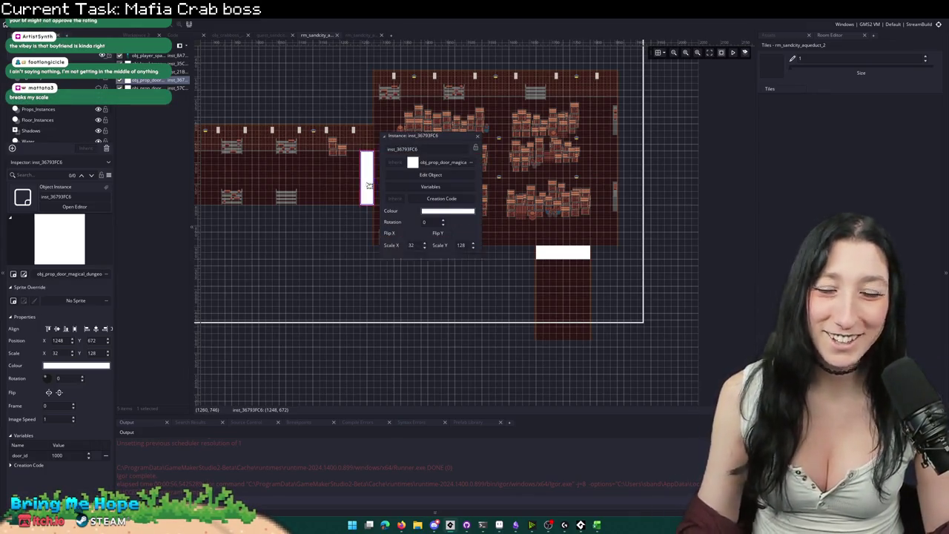
pyautogui.click(430, 200)
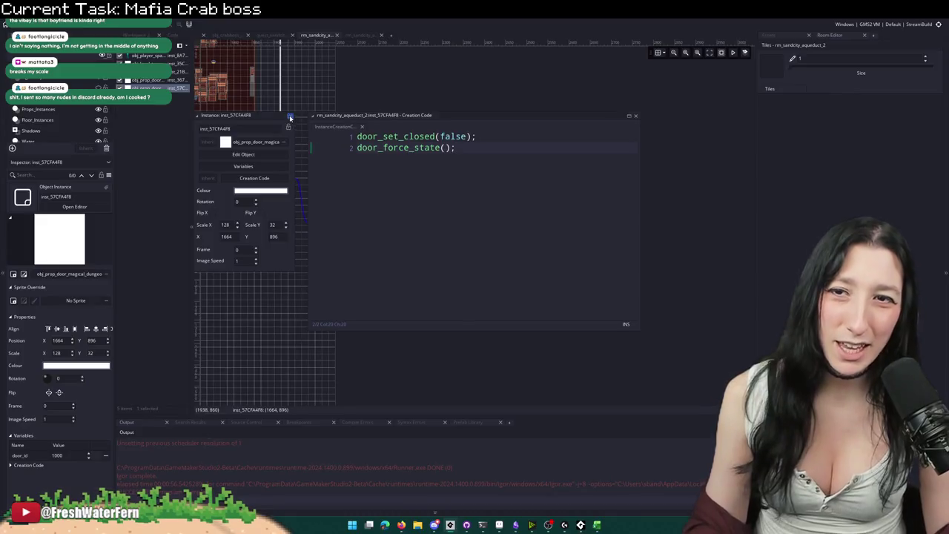
pyautogui.click(485, 306)
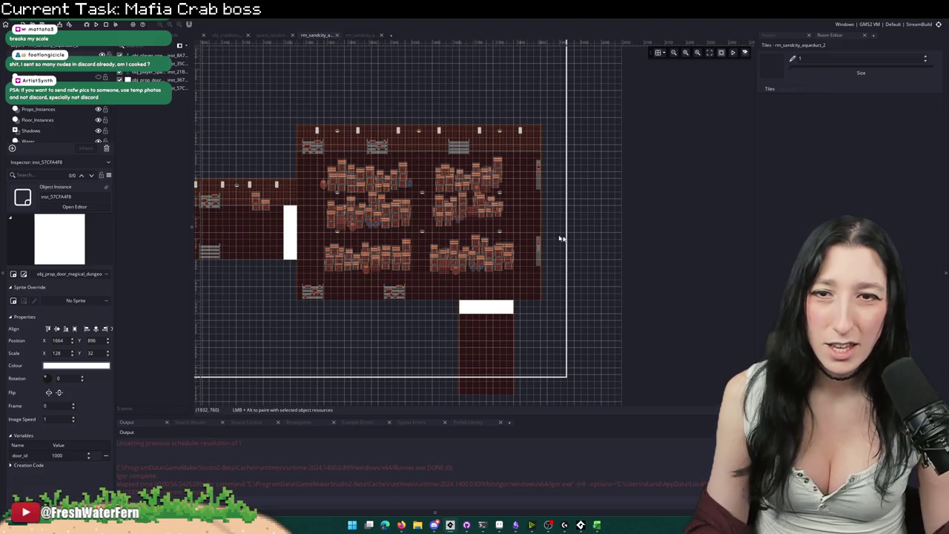
pyautogui.click(657, 52)
pyautogui.scroll(2, 328, 195)
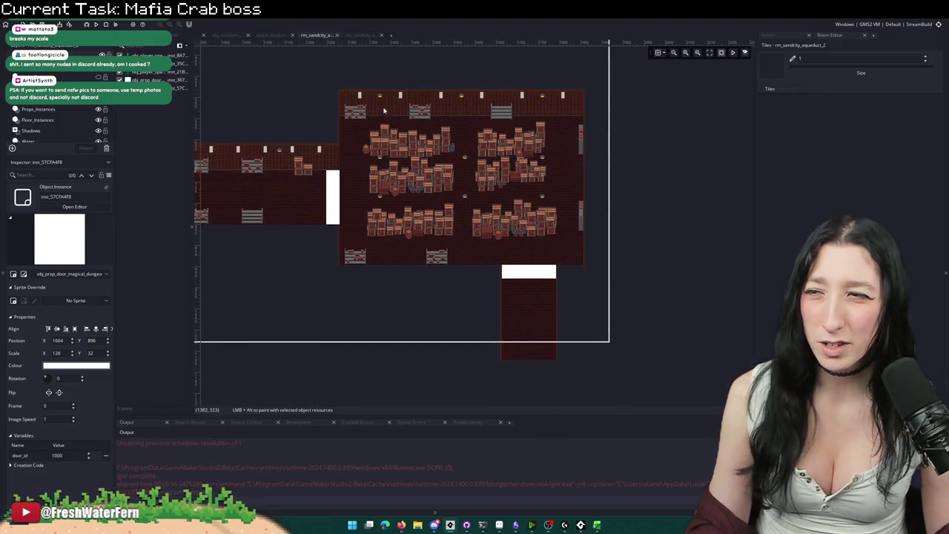
pyautogui.moveTo(478, 172); pyautogui.dragTo(505, 187)
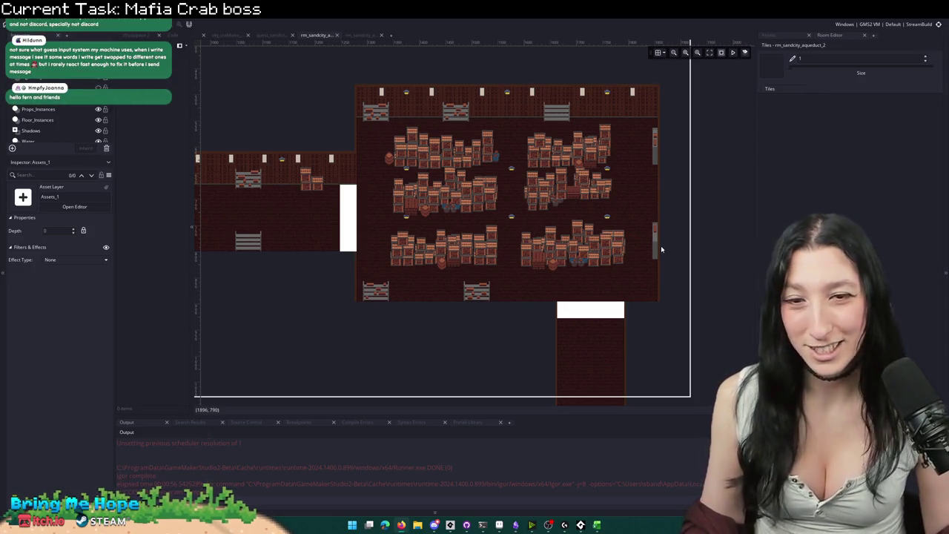
pyautogui.scroll(2, 495, 328)
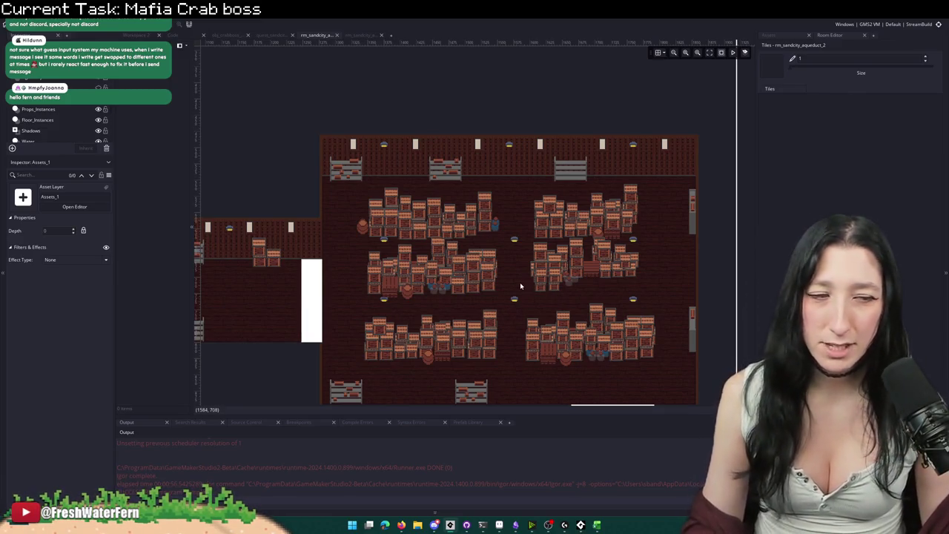
pyautogui.scroll(-2, 521, 286)
pyautogui.scroll(2, 630, 195)
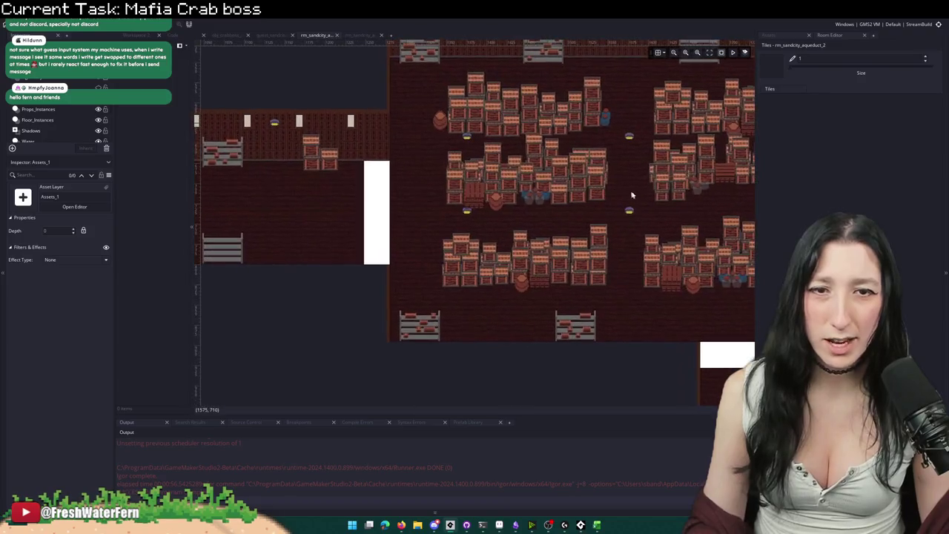
pyautogui.scroll(1, 630, 195)
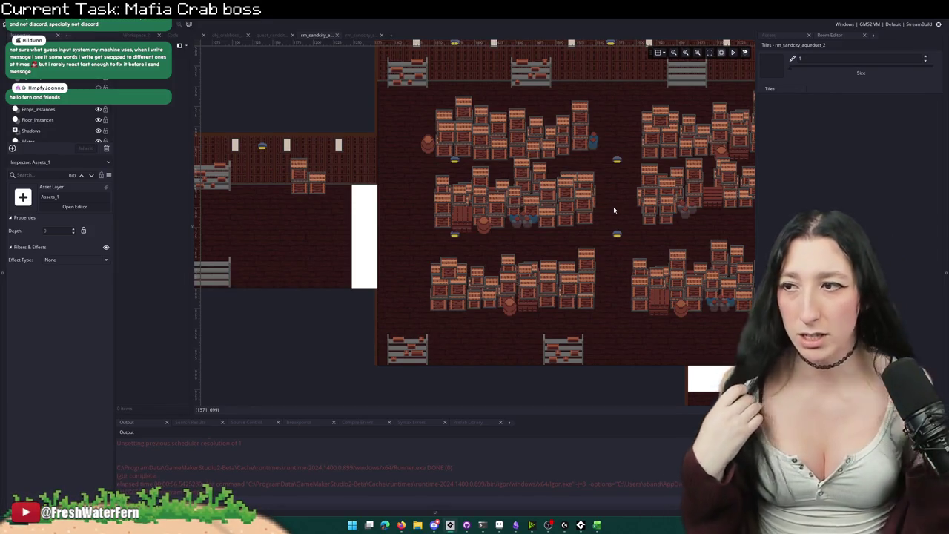
pyautogui.scroll(-3, 498, 212)
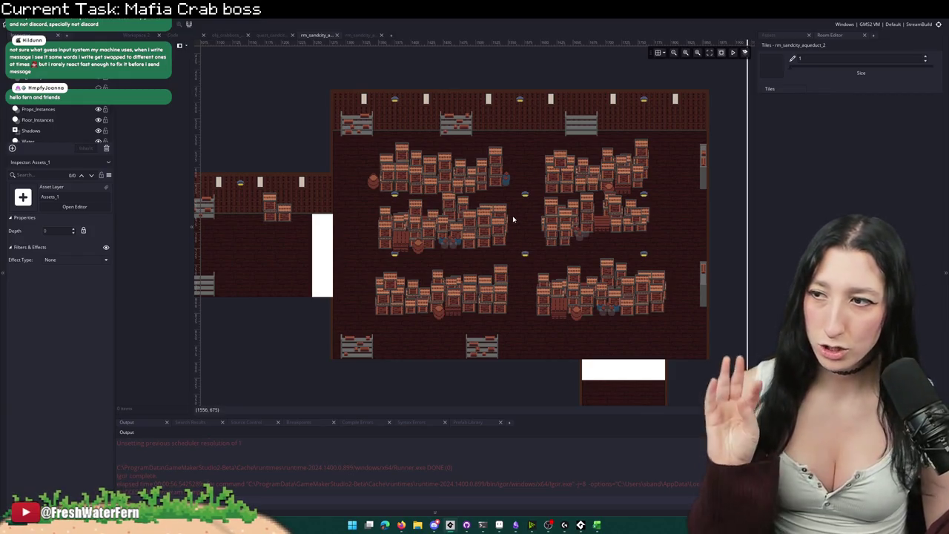
pyautogui.moveTo(512, 219); pyautogui.dragTo(539, 267)
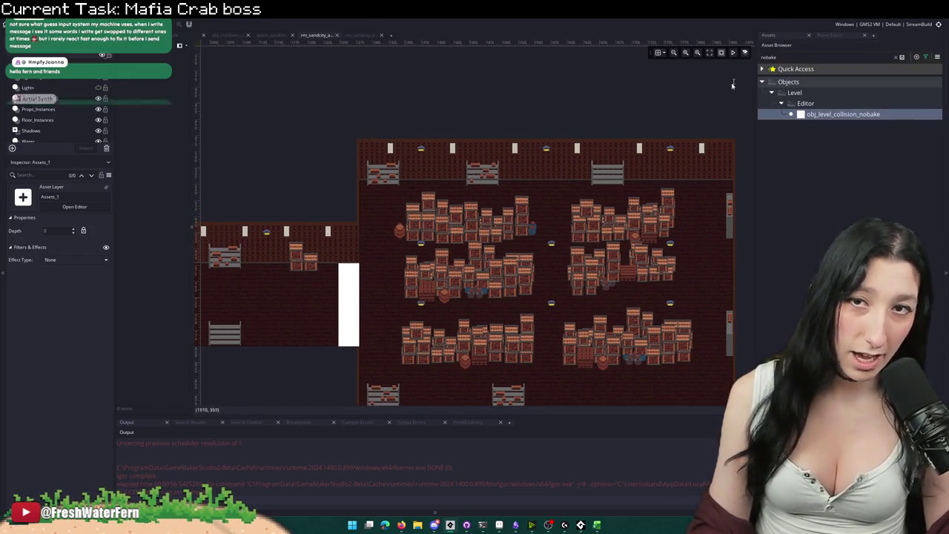
# Step: Place an obj_crabboss_combat instance on the NPCs layer of the crate room
pyautogui.scroll(2, 93, 106)
pyautogui.click(44, 78)
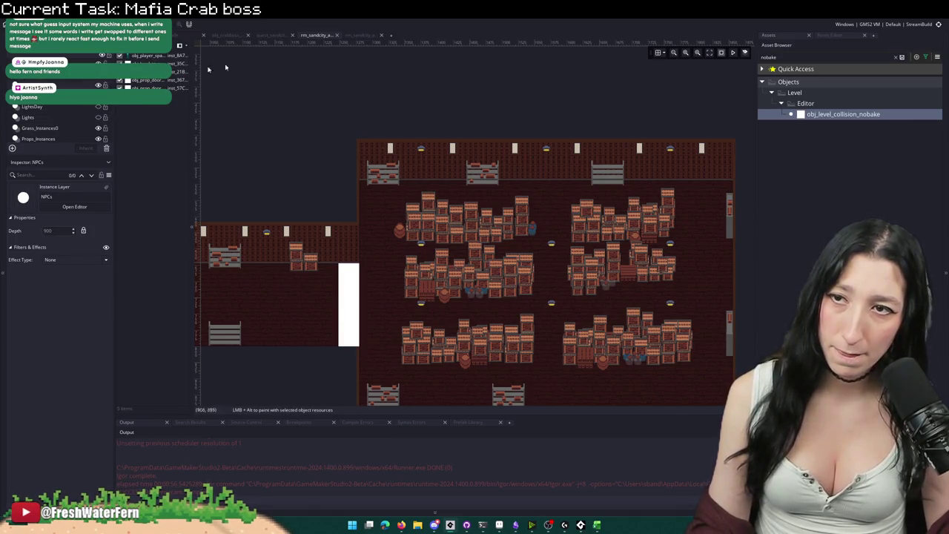
pyautogui.doubleClick(777, 57)
pyautogui.write('crabbo')
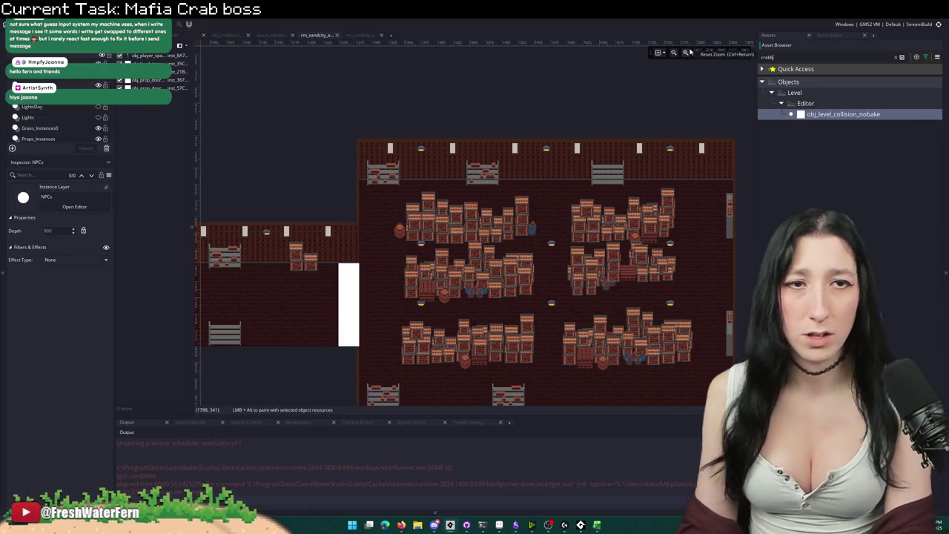
pyautogui.click(845, 200)
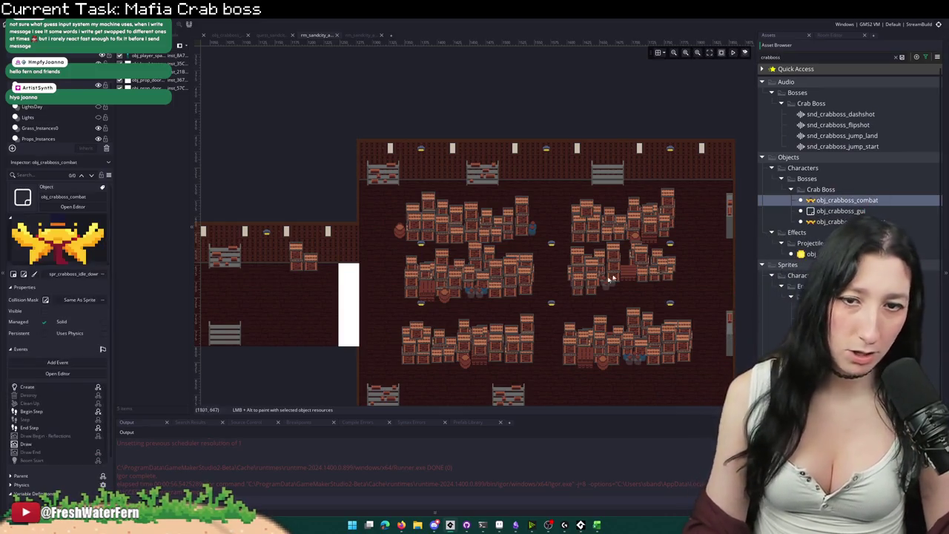
pyautogui.scroll(1, 537, 282)
pyautogui.keyDown('alt'); pyautogui.click(536, 282); pyautogui.keyUp('alt')
# Step: Place an obj_level_trigger_generic instance beside the door at 1280, 656
pyautogui.scroll(2, 537, 281)
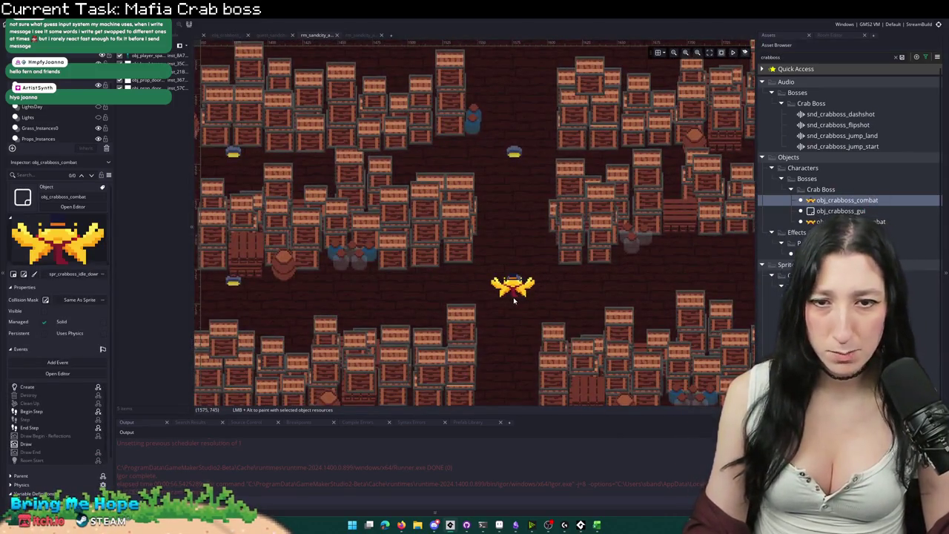
pyautogui.scroll(-2, 536, 197)
pyautogui.scroll(2, 297, 196)
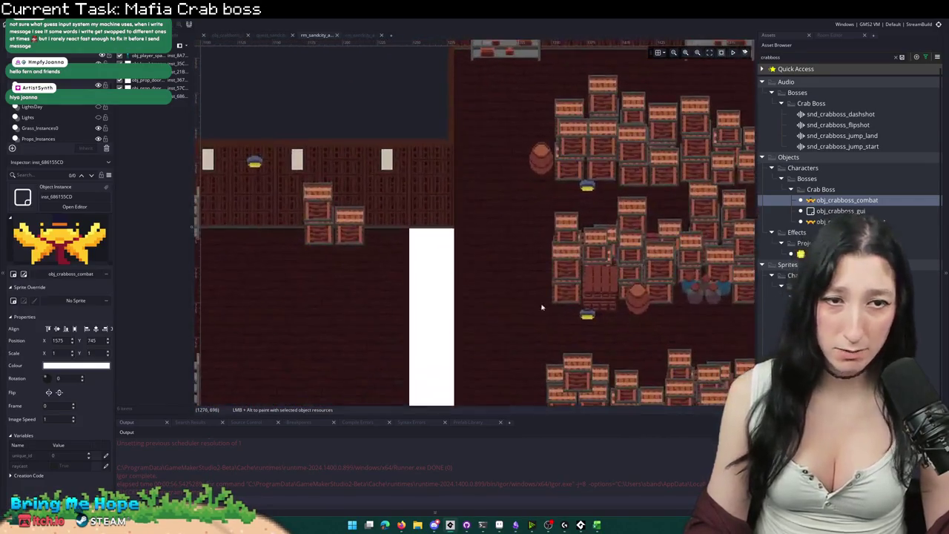
pyautogui.doubleClick(797, 56)
pyautogui.write('generic')
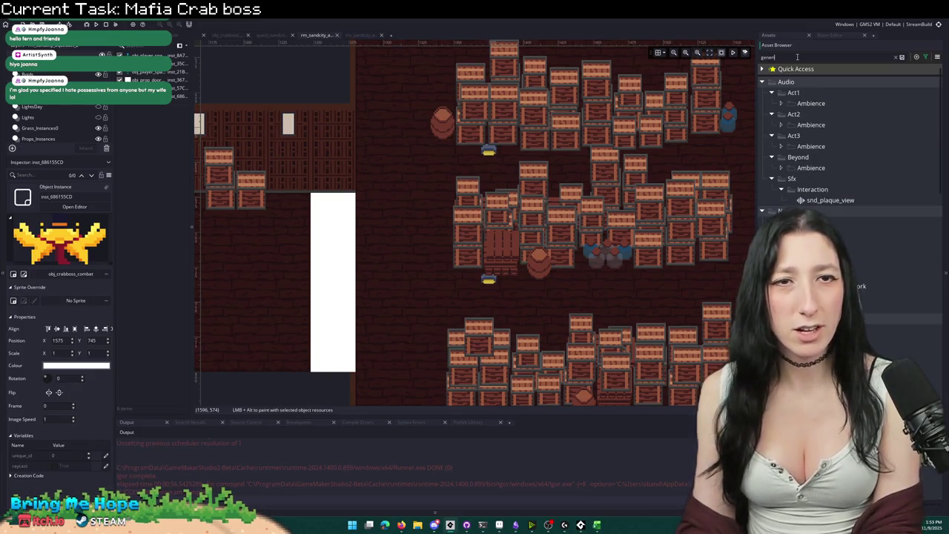
pyautogui.click(850, 189)
pyautogui.scroll(-3, 685, 62)
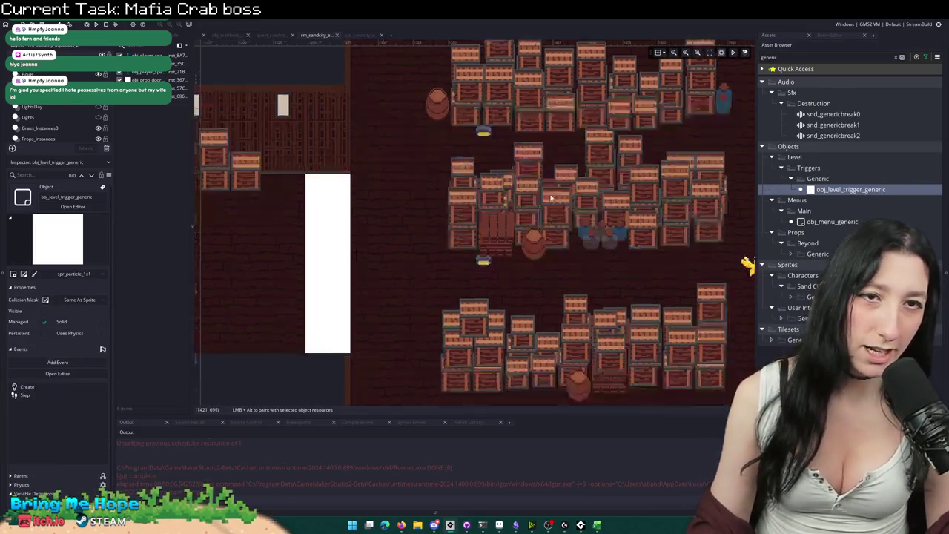
pyautogui.scroll(3, 686, 63)
pyautogui.keyDown('alt'); pyautogui.click(390, 132); pyautogui.keyUp('alt')
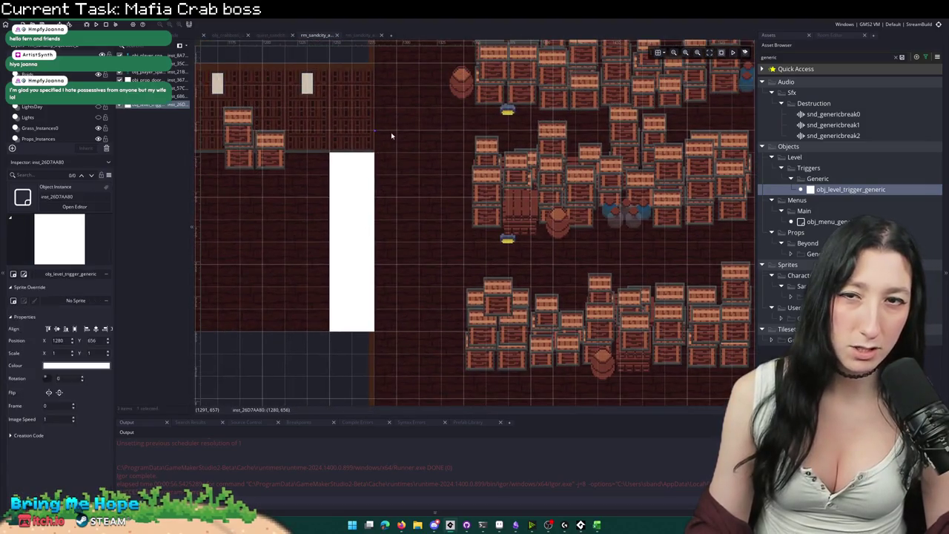
# Step: Set the trigger's scale to 32 wide by 160 tall in the Inspector
pyautogui.doubleClick(55, 353)
pyautogui.write('32')
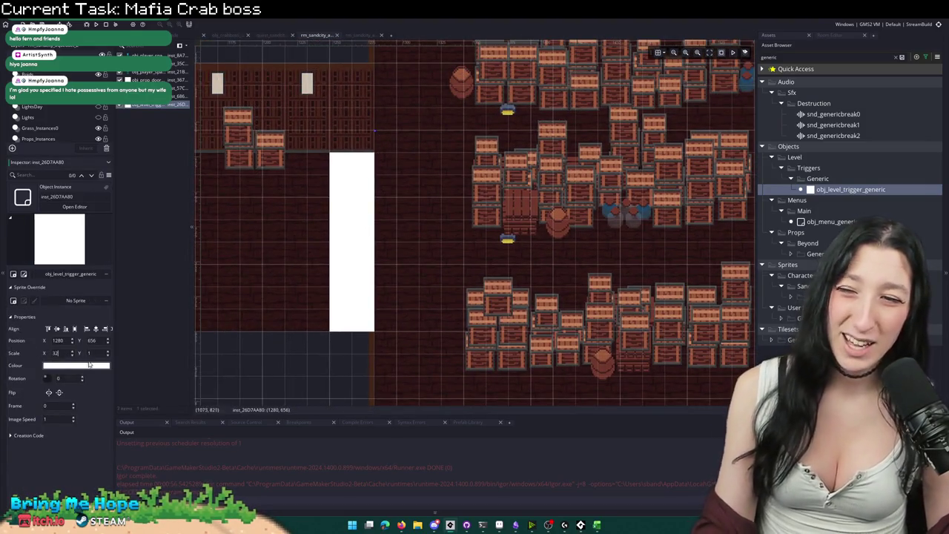
pyautogui.doubleClick(92, 352)
pyautogui.write('32')
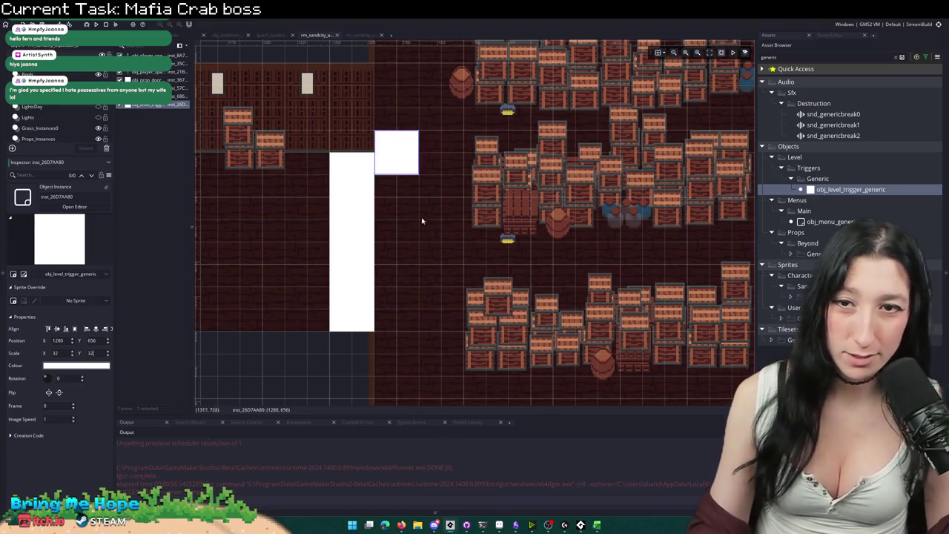
pyautogui.doubleClick(89, 353)
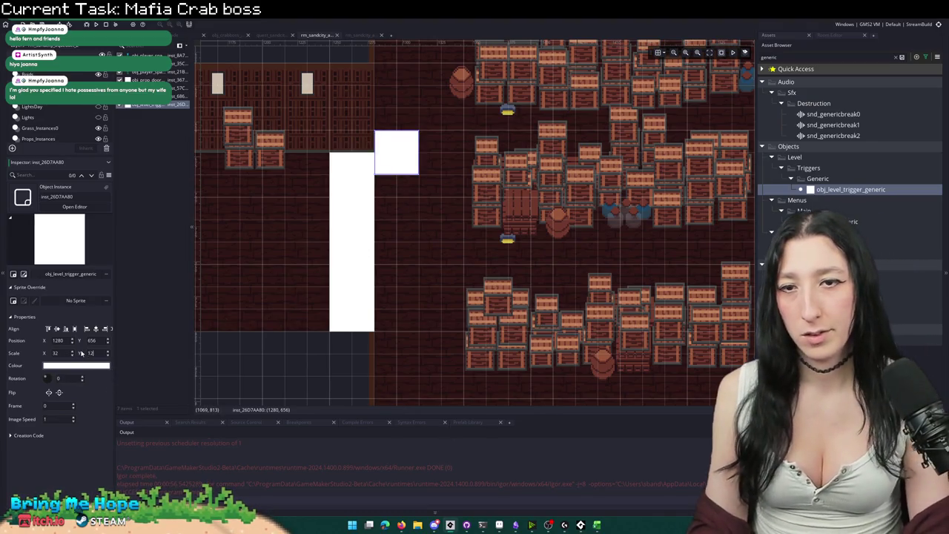
pyautogui.write('128')
pyautogui.doubleClick(88, 353)
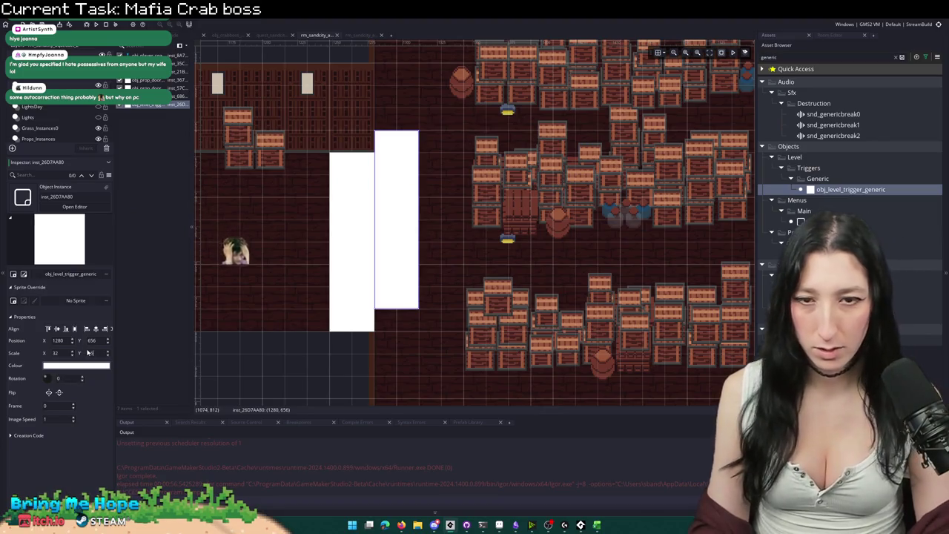
pyautogui.write('160')
# Step: Move the trigger right and trim it to a 32×128 bar at 1296, 672
pyautogui.moveTo(408, 277); pyautogui.dragTo(443, 250)
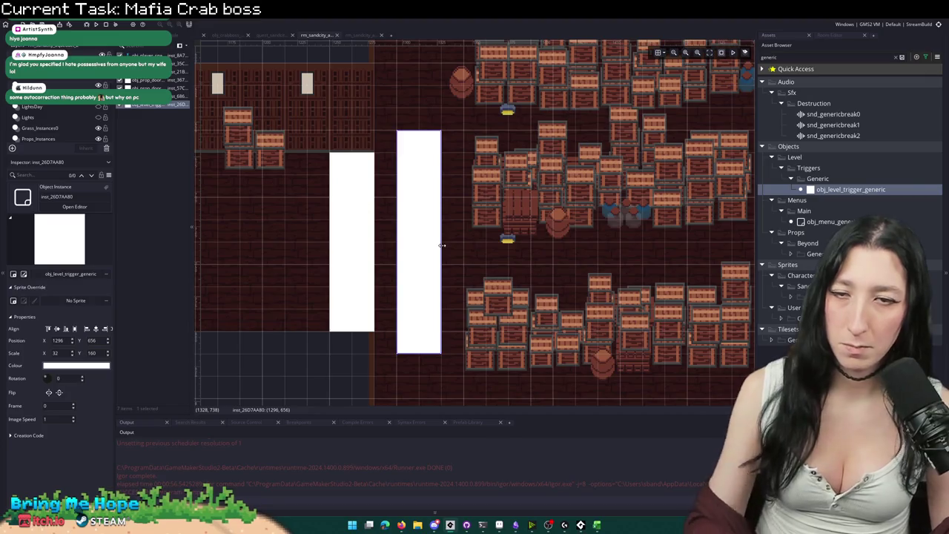
pyautogui.scroll(-2, 436, 251)
pyautogui.scroll(-2, 387, 233)
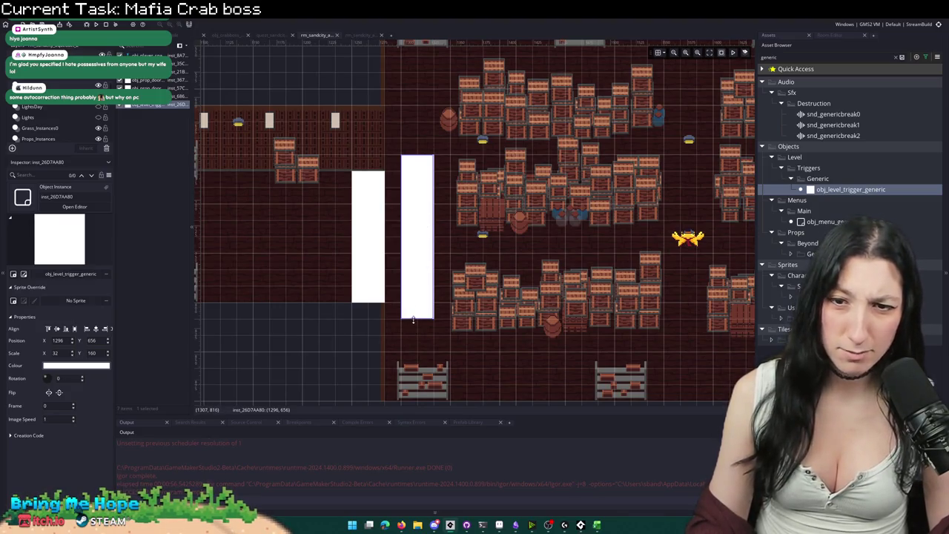
pyautogui.moveTo(413, 319); pyautogui.dragTo(416, 302)
pyautogui.moveTo(422, 155); pyautogui.dragTo(420, 172)
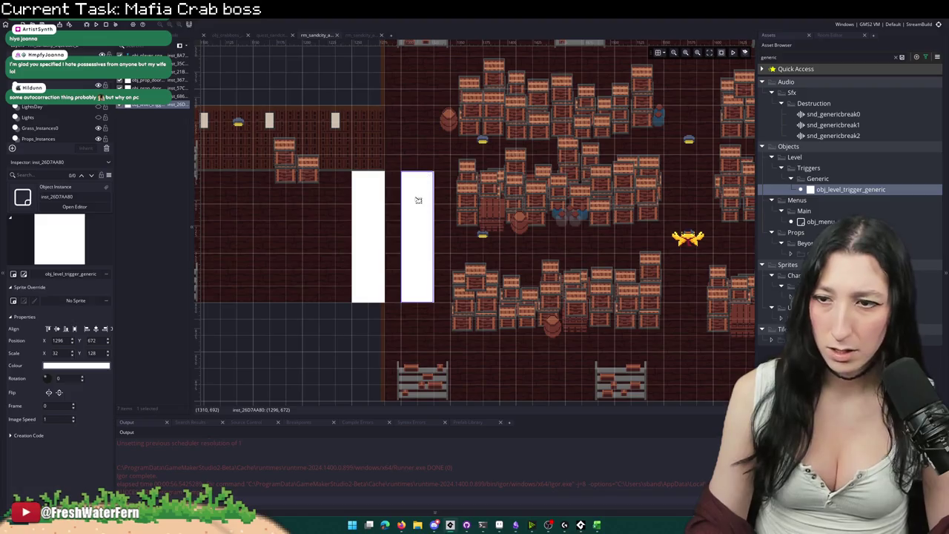
pyautogui.doubleClick(417, 200)
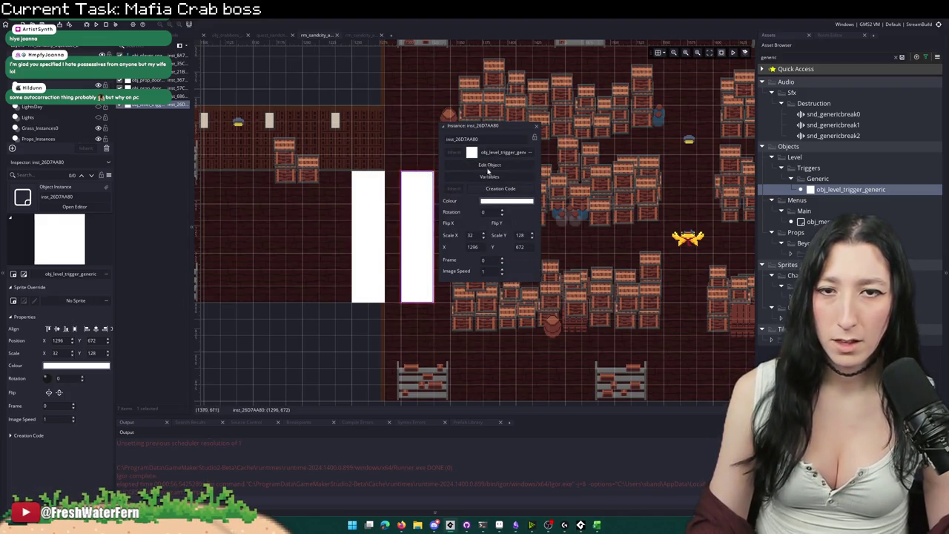
# Step: Inspect the generic trigger object's Step event code
pyautogui.click(489, 164)
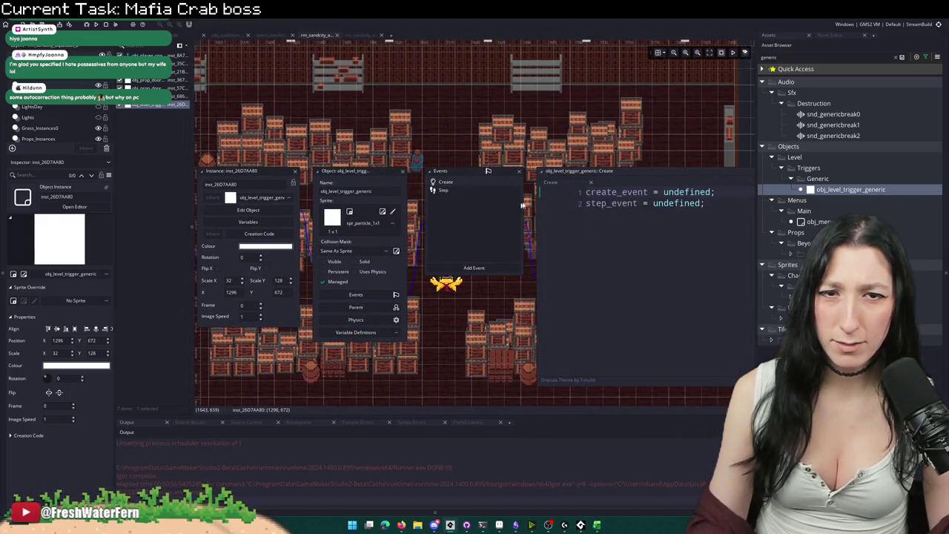
pyautogui.click(448, 190)
pyautogui.click(403, 171)
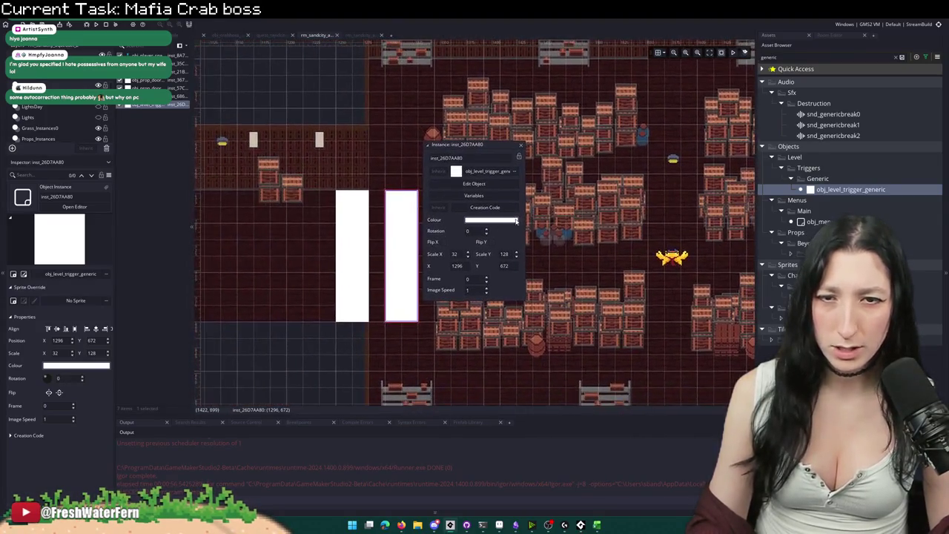
# Step: Start an empty step_event = function() { } block in the instance creation code and save
pyautogui.click(509, 217)
pyautogui.write('step_event')
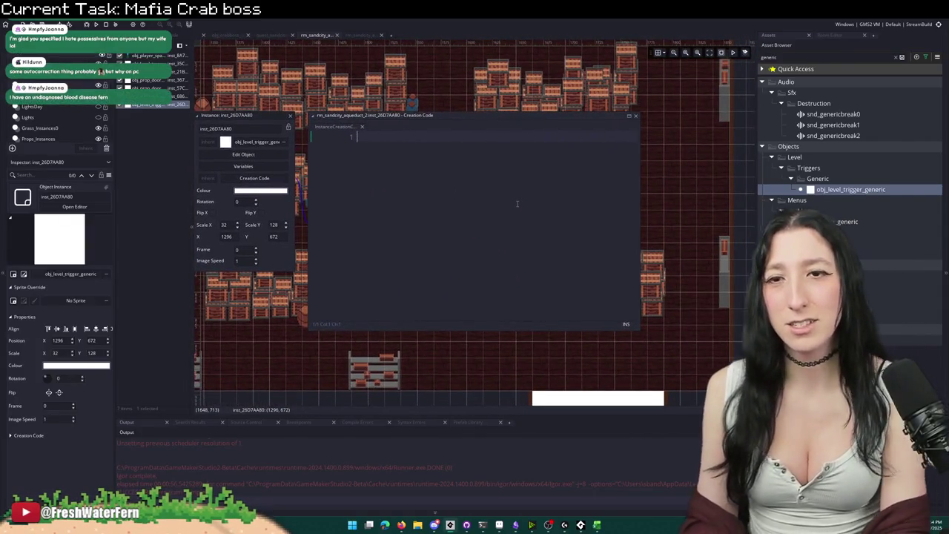
pyautogui.write('= func')
pyautogui.press('Return')
pyautogui.write('{')
pyautogui.press('Return')
pyautogui.press('Return')
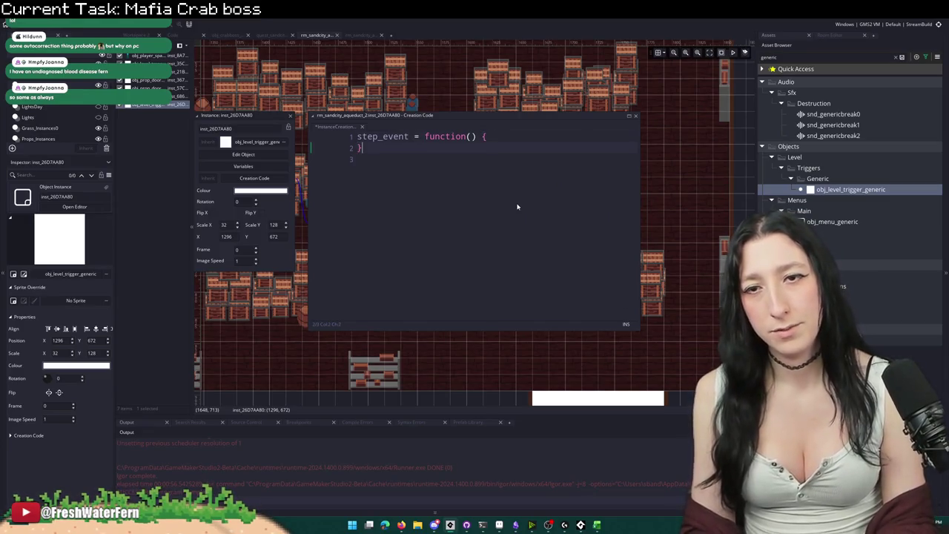
pyautogui.press('Up')
pyautogui.press('Tab')
pyautogui.press('BackSpace')
pyautogui.press('Tab')
pyautogui.hotkey('ctrl', 's')
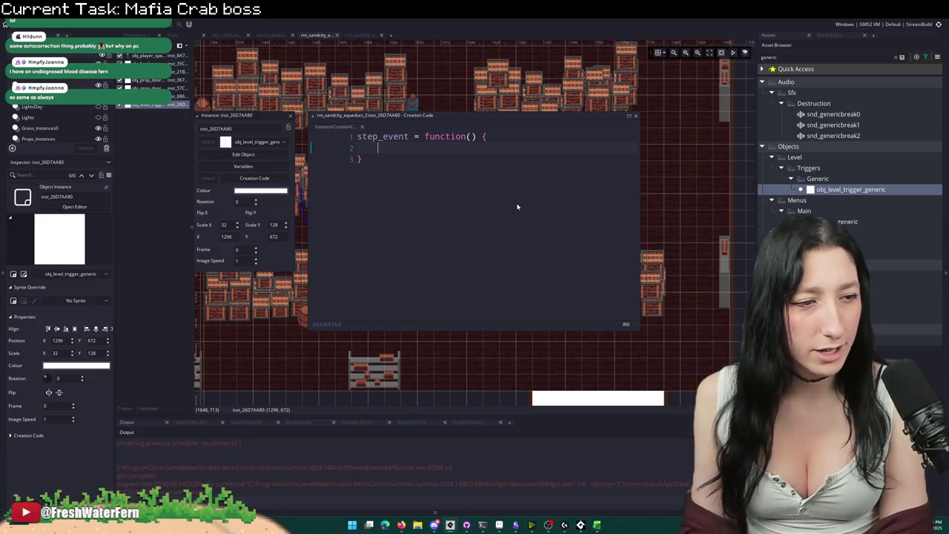
pyautogui.press('Tab')
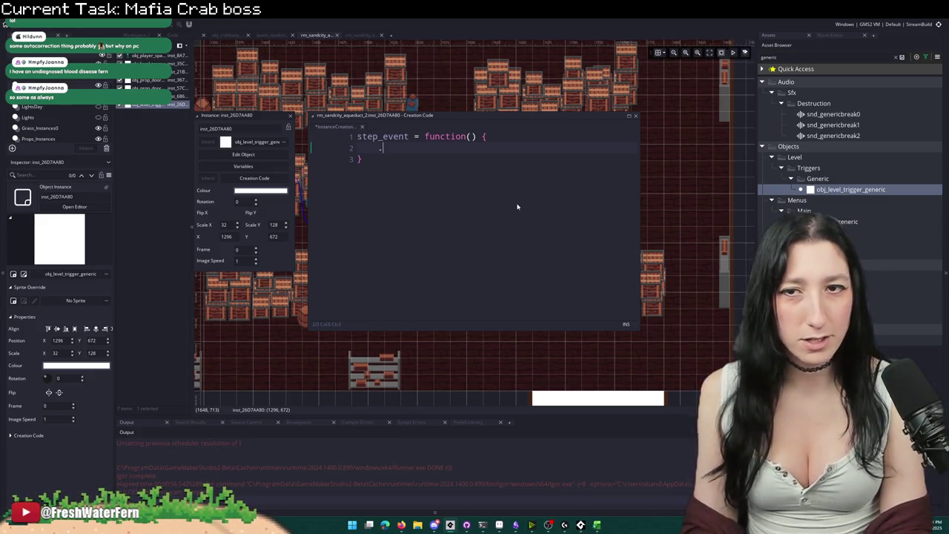
pyautogui.press('Tab')
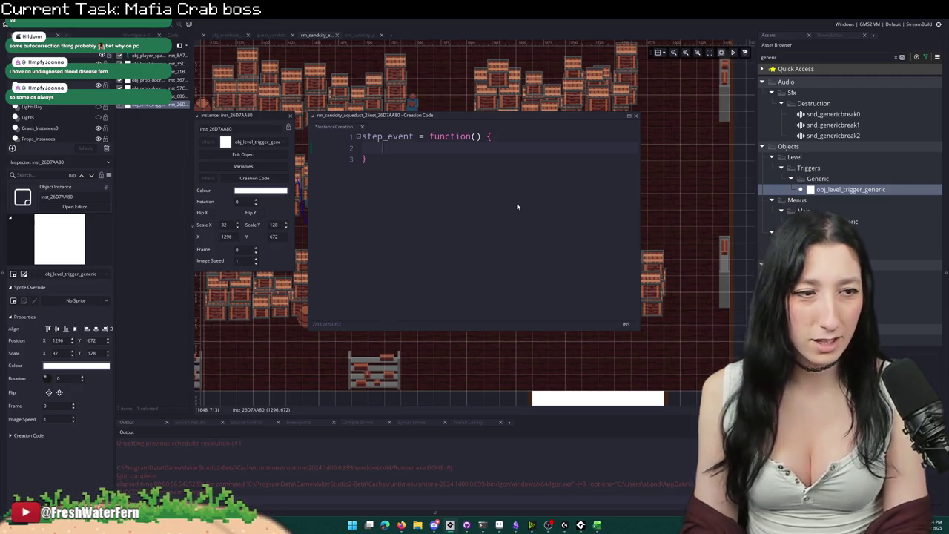
pyautogui.hotkey('ctrl', 's')
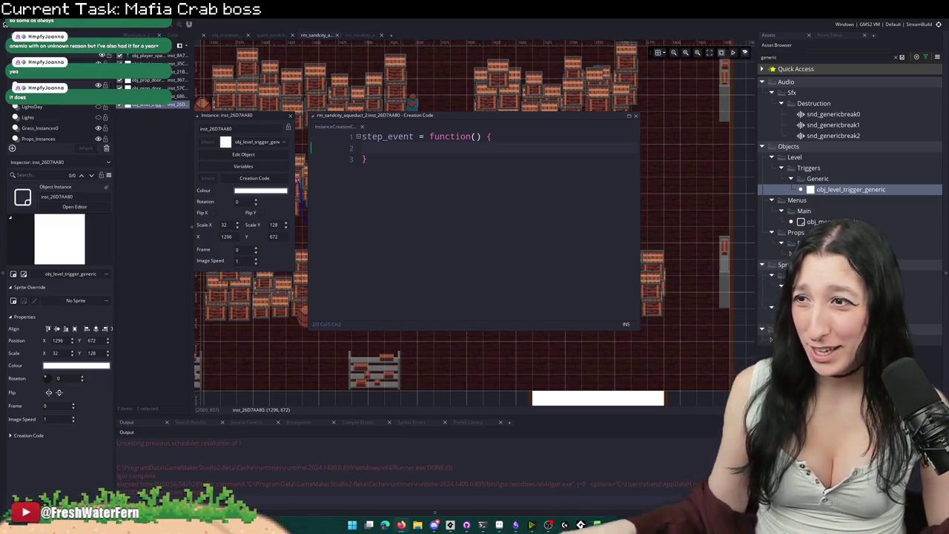
# Step: Add an if ( place_meeting(x,y,obj_player) ) { check and begin instance_create_depth( inside it
pyautogui.click(434, 148)
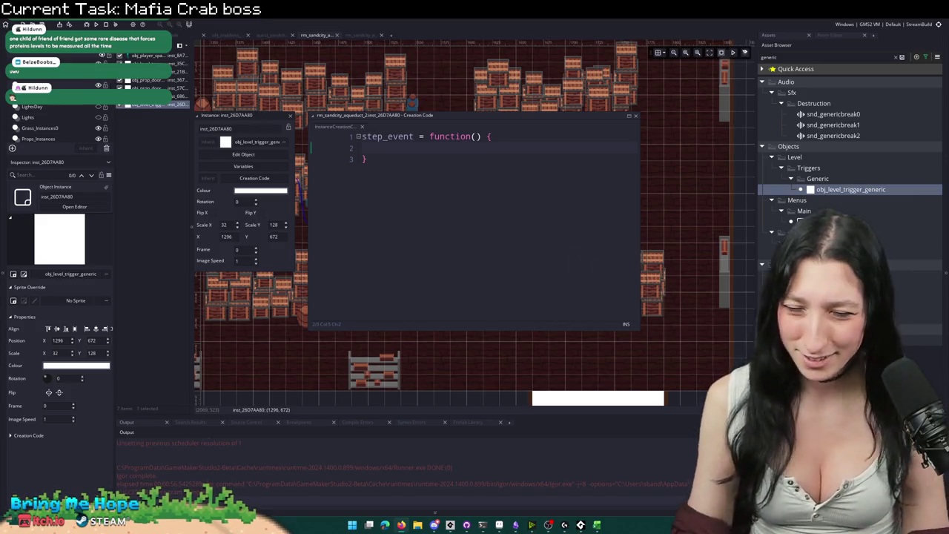
pyautogui.write('if ')
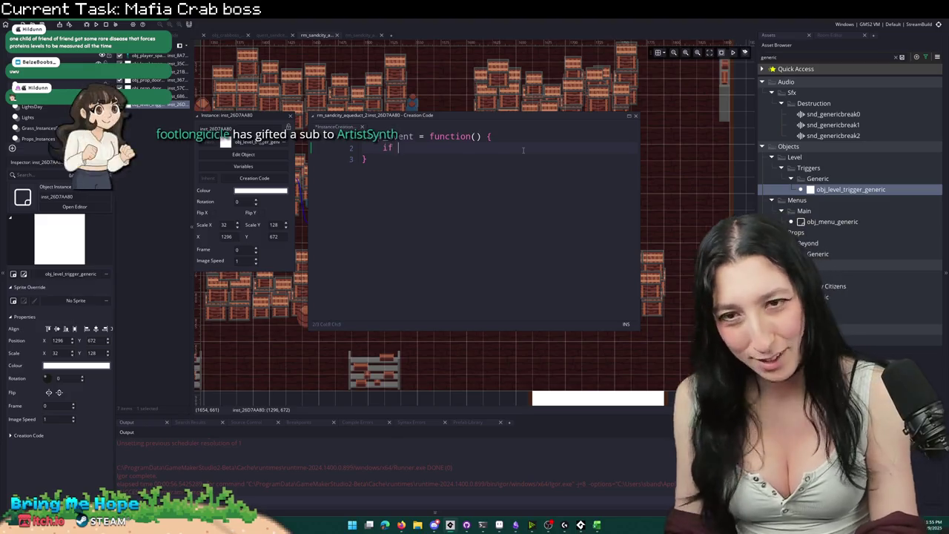
pyautogui.write('( place_meeting(')
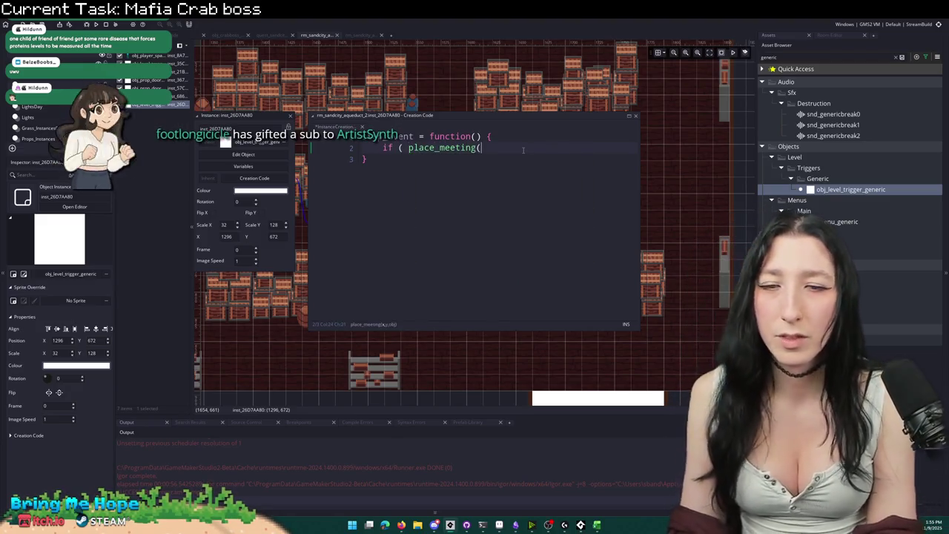
pyautogui.write('x,y,obj_player) ) {')
pyautogui.press('Return')
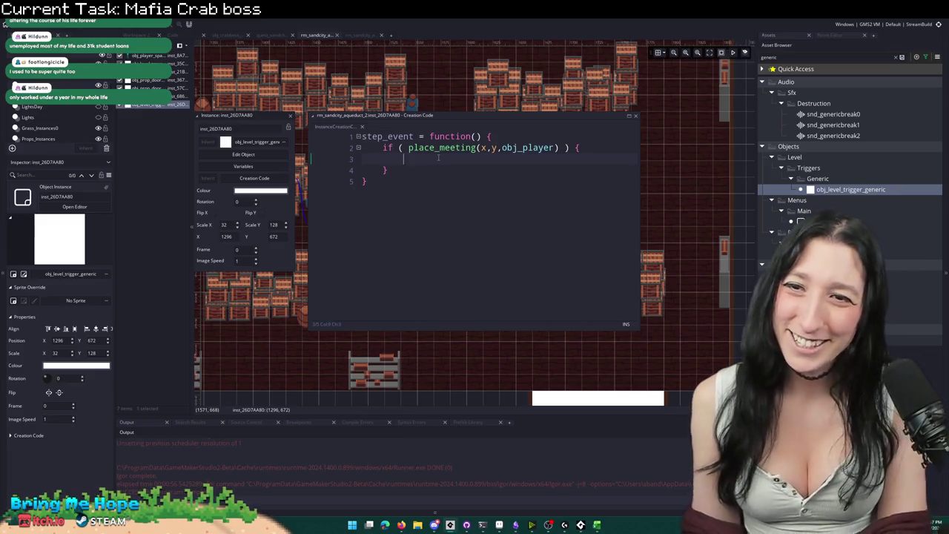
pyautogui.write('instan')
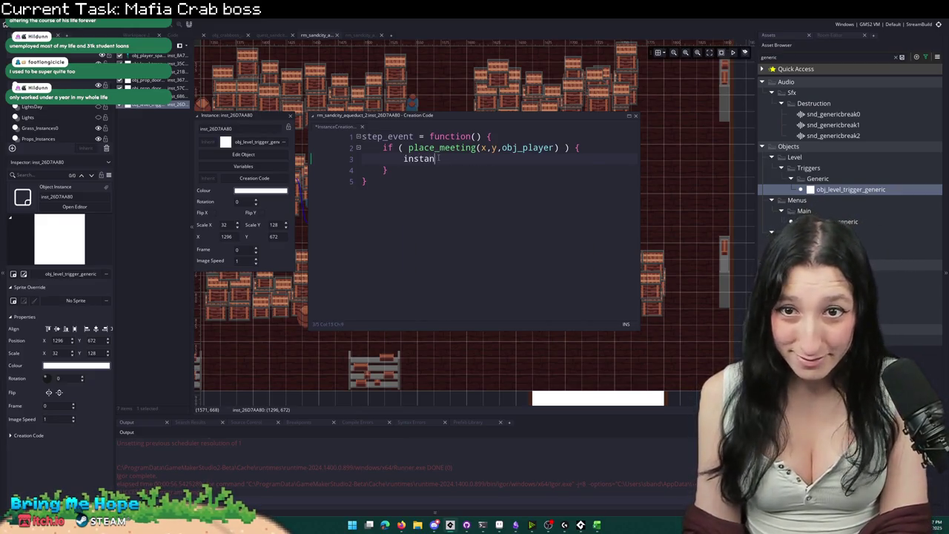
pyautogui.write('ce_create_depth(')
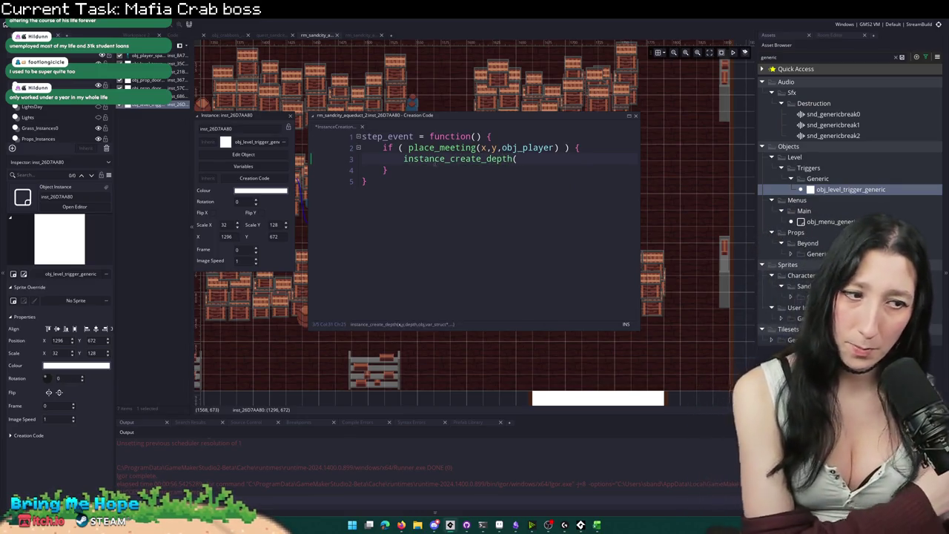
# Step: Insert blank lines above the step_event function
pyautogui.click(363, 137)
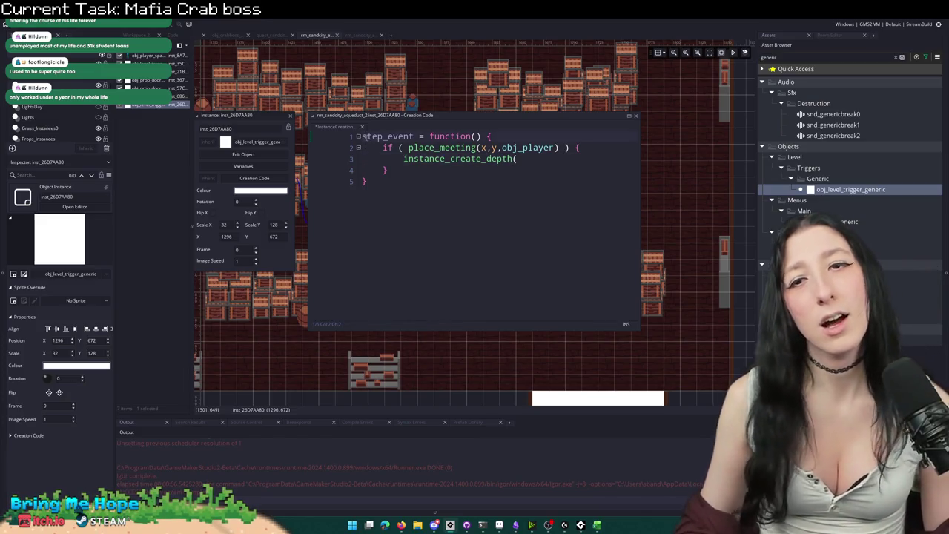
pyautogui.click(359, 136)
pyautogui.click(360, 136)
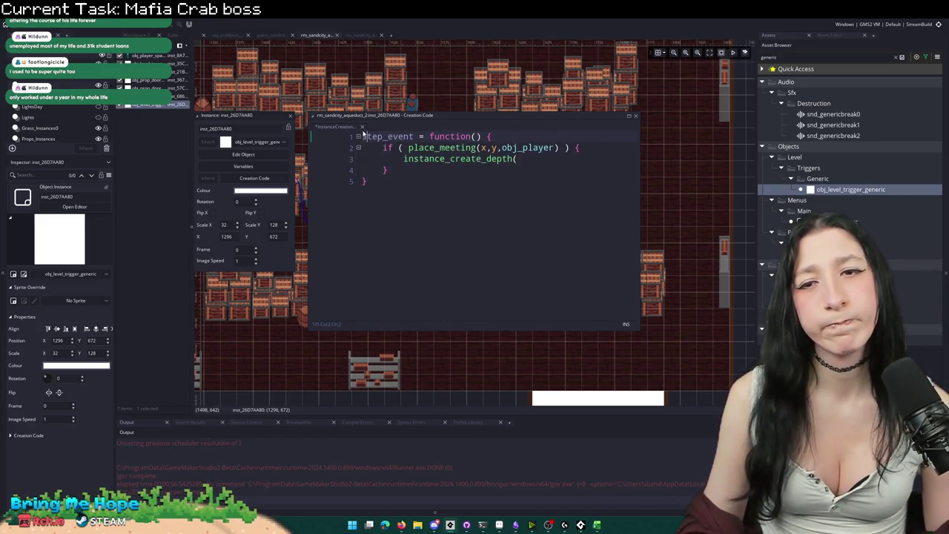
pyautogui.press('Return')
pyautogui.press('Return')
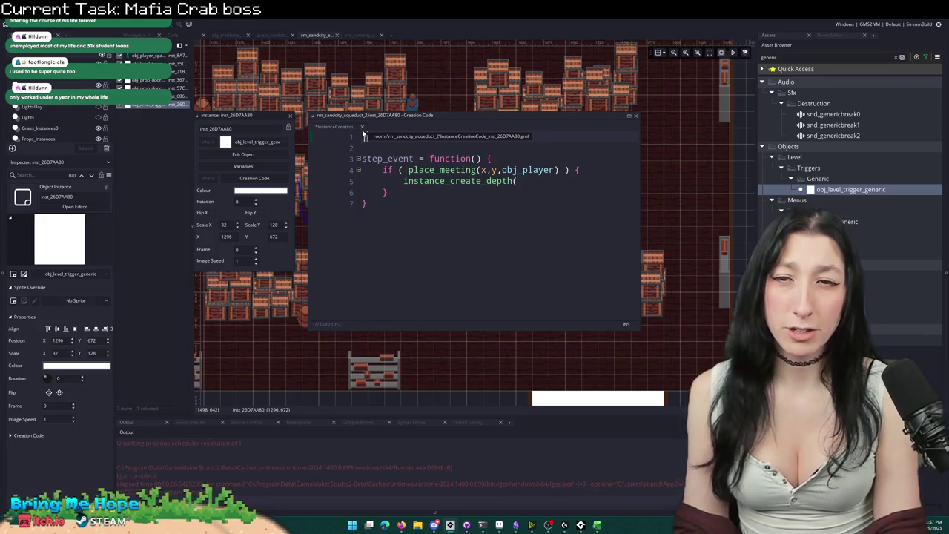
pyautogui.press('BackSpace')
pyautogui.press('BackSpace')
pyautogui.click(558, 158)
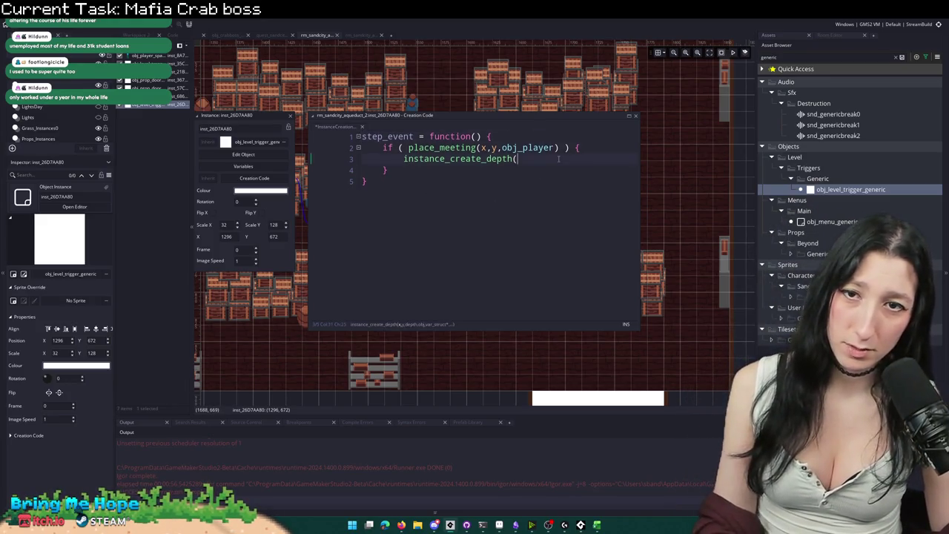
pyautogui.click(362, 137)
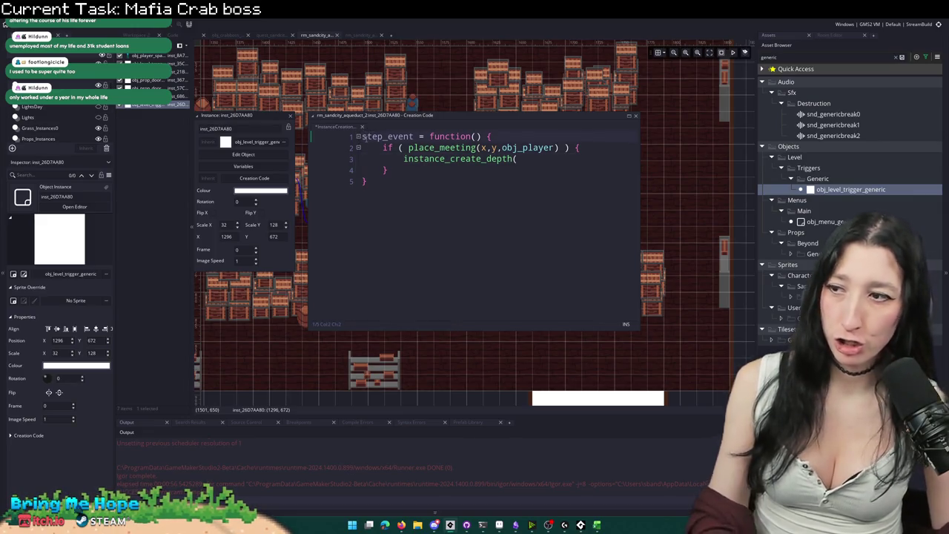
pyautogui.press('Return')
pyautogui.press('Return')
pyautogui.press('Up')
pyautogui.press('Up')
# Step: Add a create_event function that sets delete_me_for_boss_fight = true;
pyautogui.write('create')
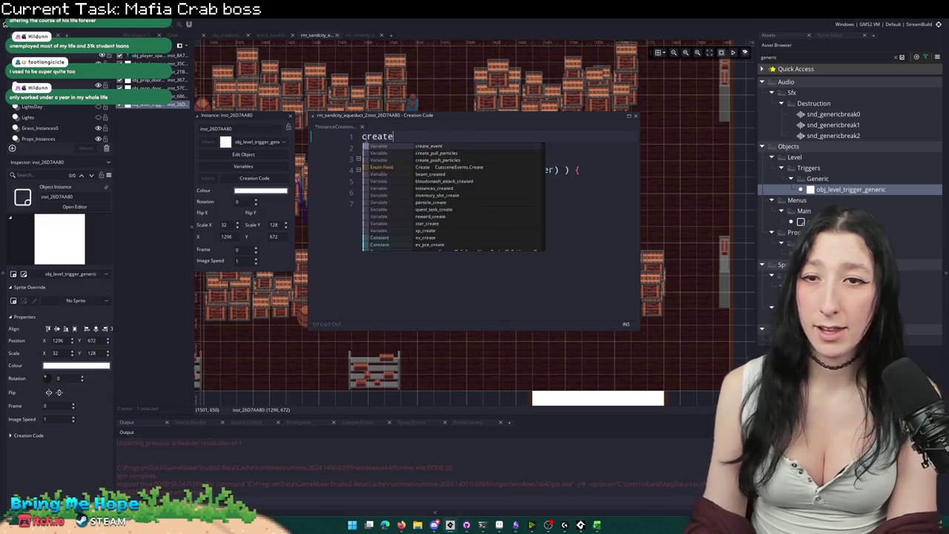
pyautogui.write('_event = function() {}')
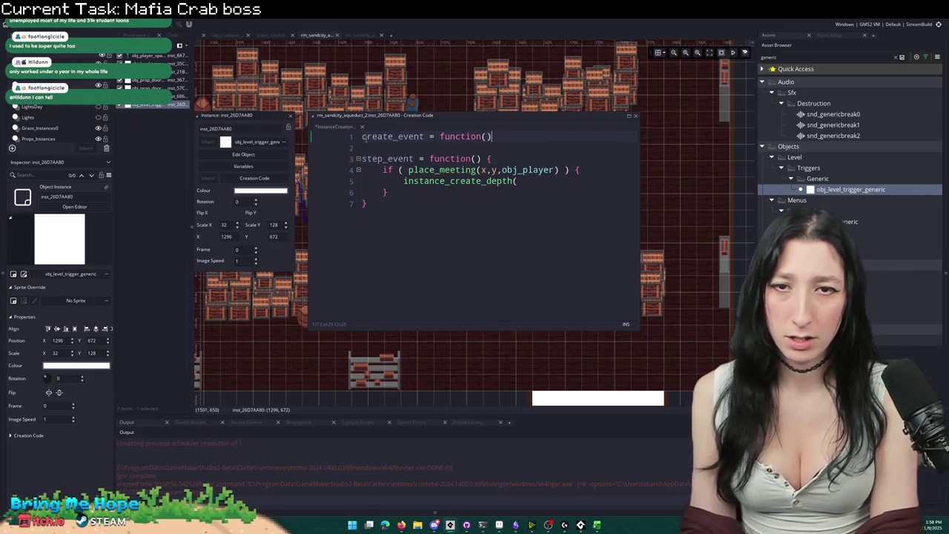
pyautogui.press('Left')
pyautogui.press('Return')
pyautogui.press('Left')
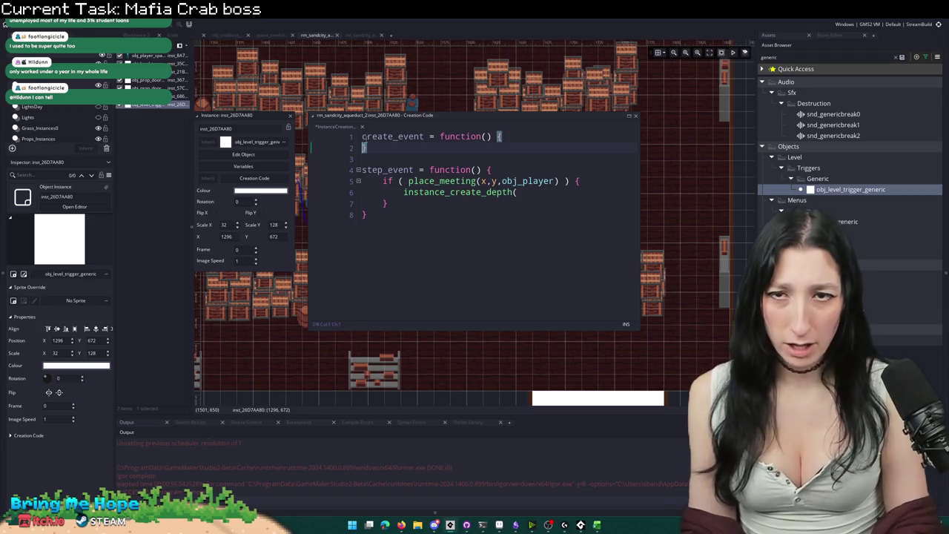
pyautogui.press('Return')
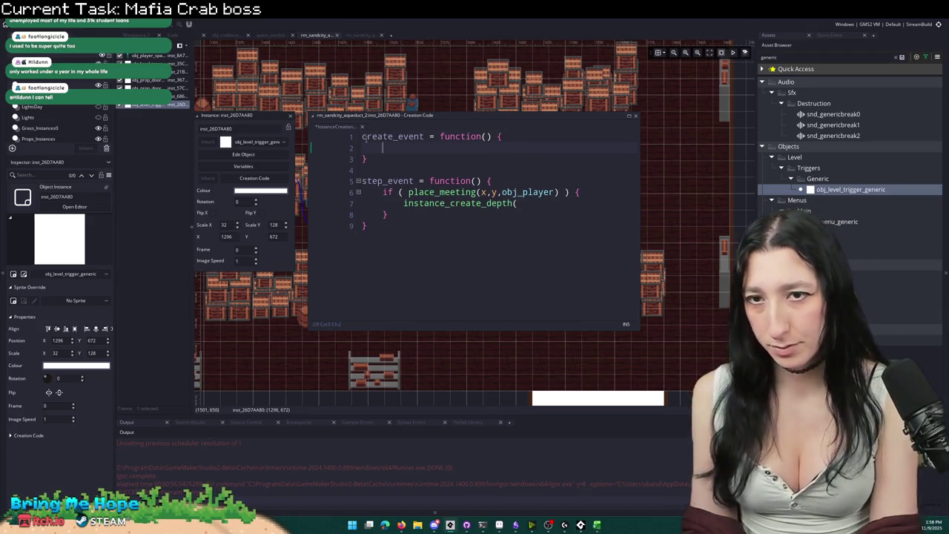
pyautogui.write('delete_me_')
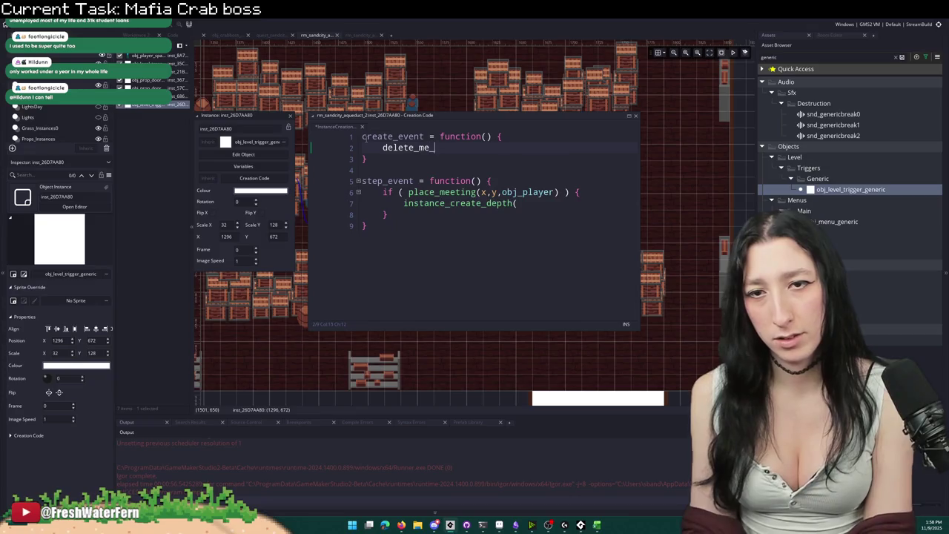
pyautogui.write('for_')
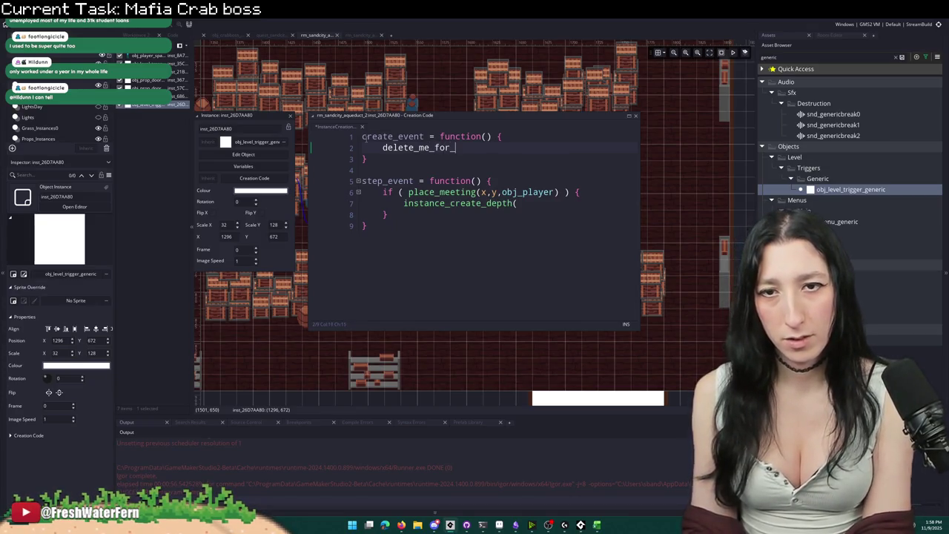
pyautogui.write('boss_fight = ')
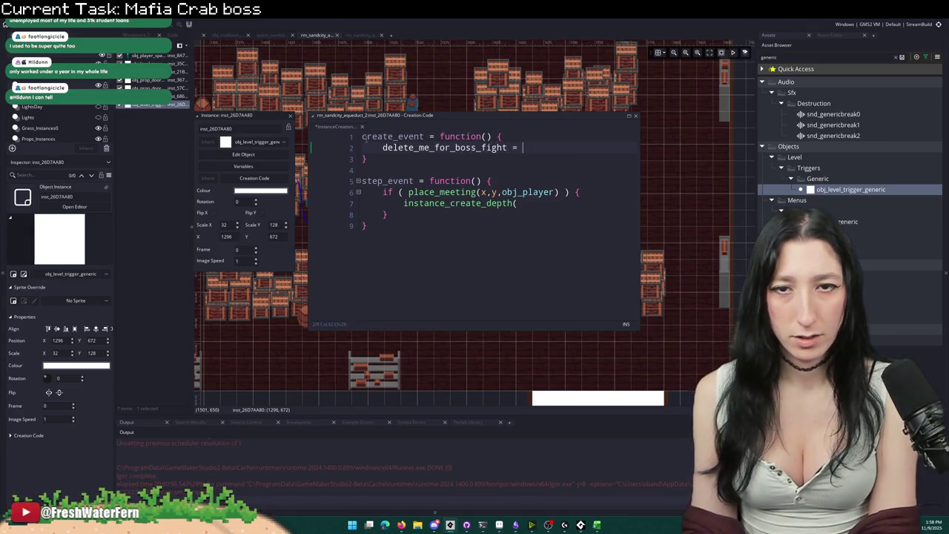
pyautogui.write('true;')
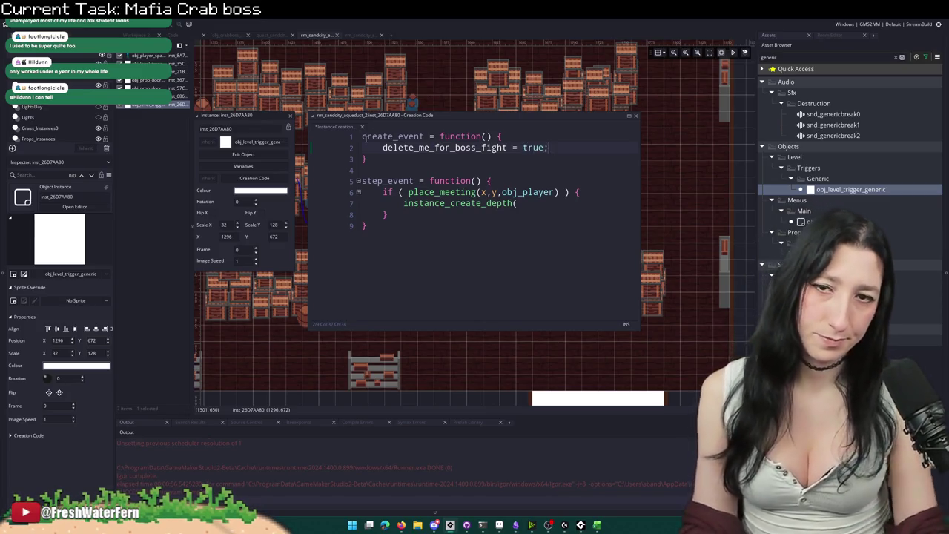
# Step: Return to the unfinished spawn call and select the crab boss to read its position
pyautogui.click(372, 137)
pyautogui.press('Down')
pyautogui.press('Down')
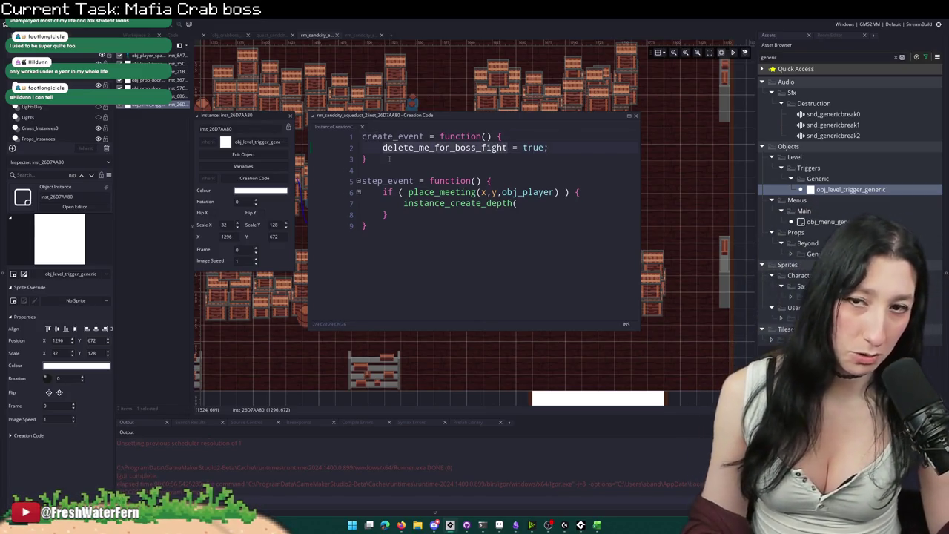
pyautogui.moveTo(443, 76); pyautogui.dragTo(548, 88)
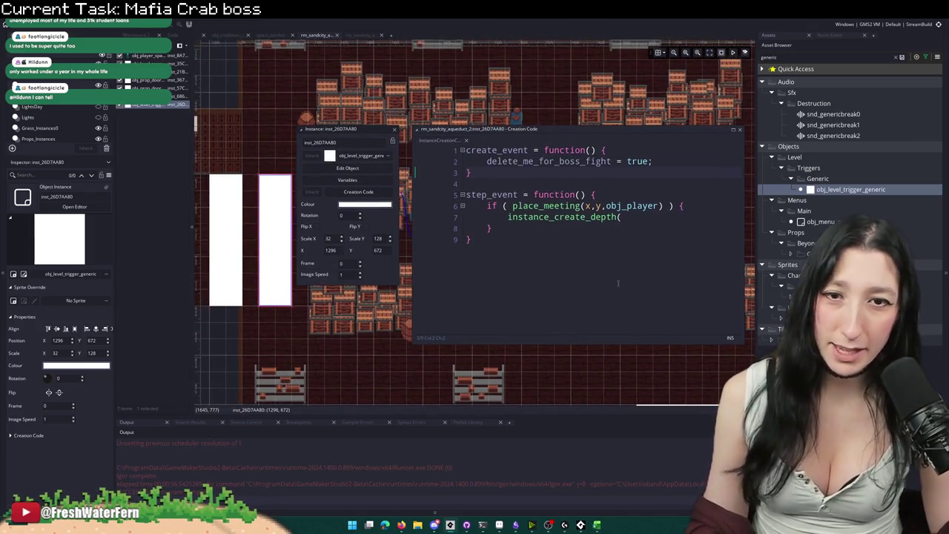
pyautogui.click(650, 220)
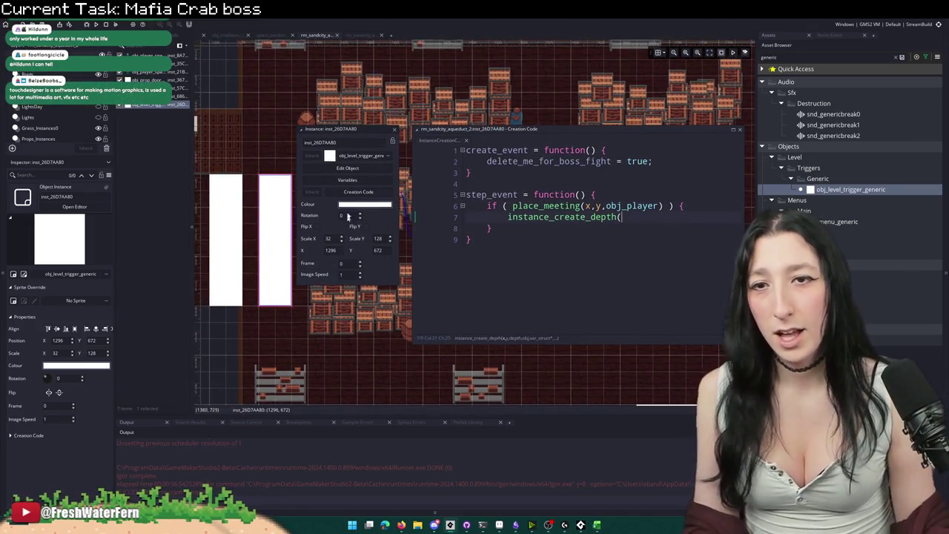
pyautogui.moveTo(340, 135); pyautogui.dragTo(344, 321)
pyautogui.scroll(-3, 444, 222)
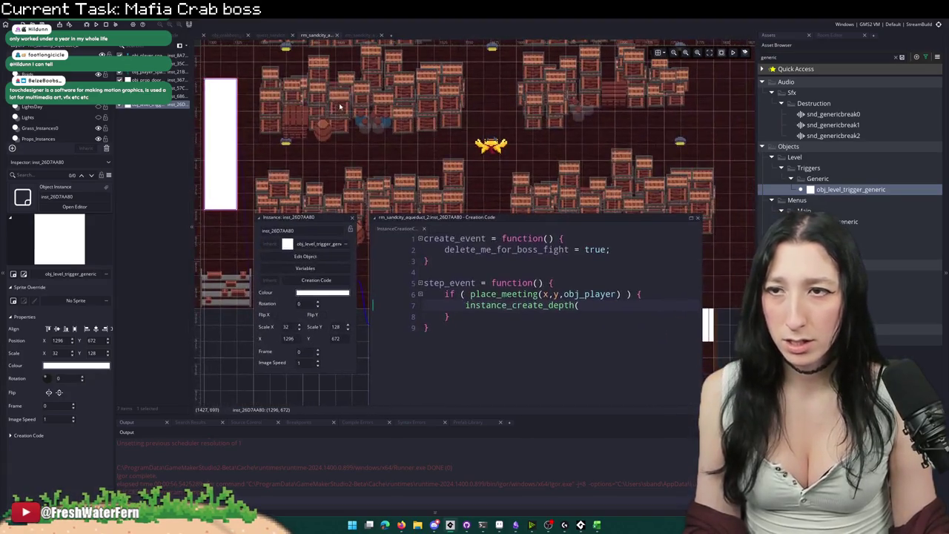
pyautogui.click(495, 148)
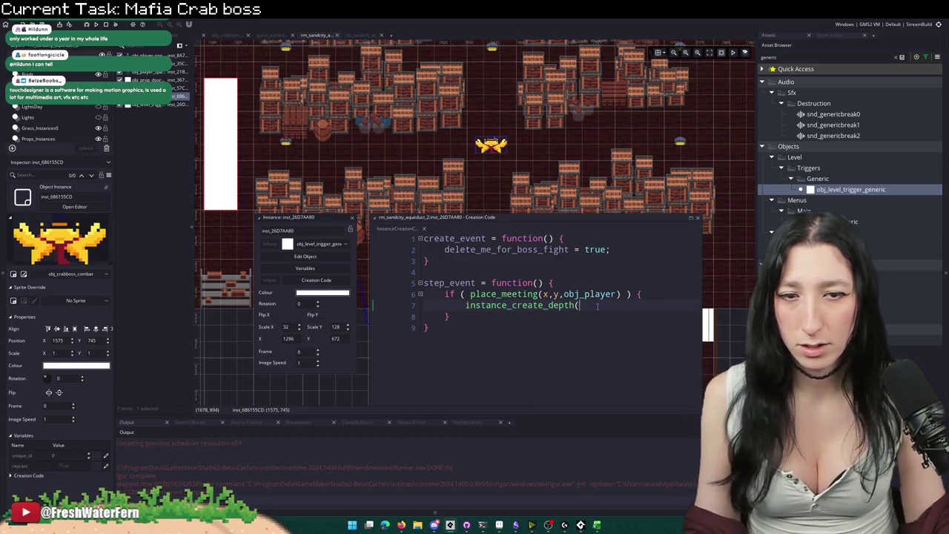
# Step: Complete the spawn call as instance_create_depth(1575,745,0,obj_crabboss_combat)
pyautogui.moveTo(597, 307); pyautogui.dragTo(573, 235)
pyautogui.press('BackSpace')
pyautogui.write('1575,')
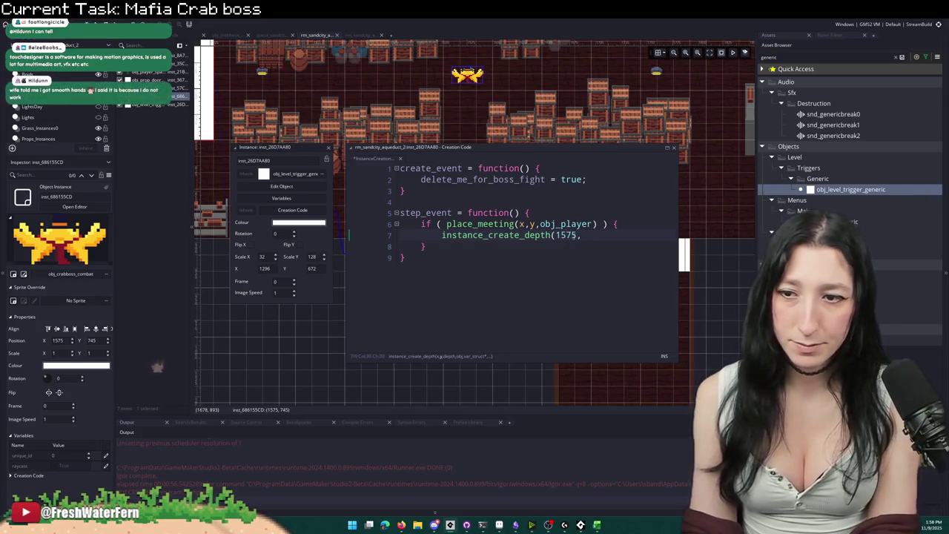
pyautogui.write('745,0,')
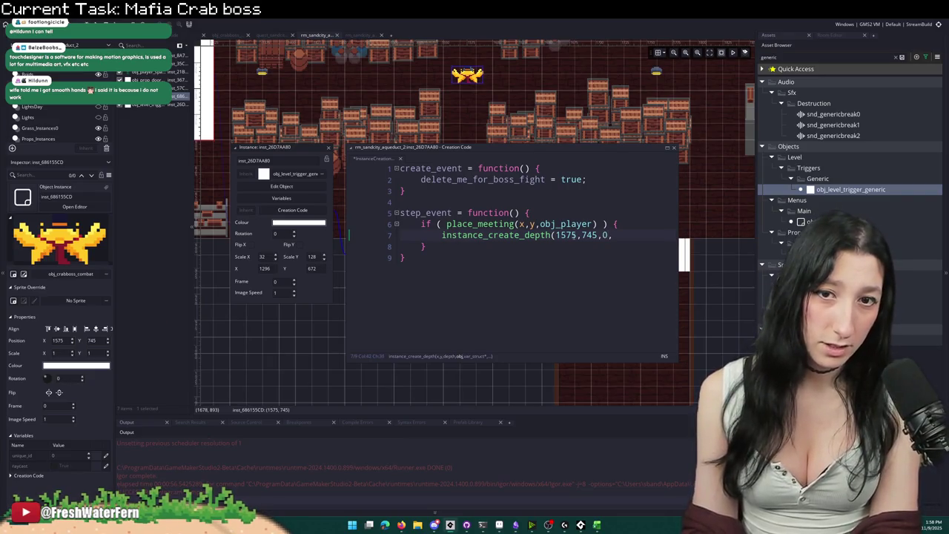
pyautogui.write('obj_crabobs')
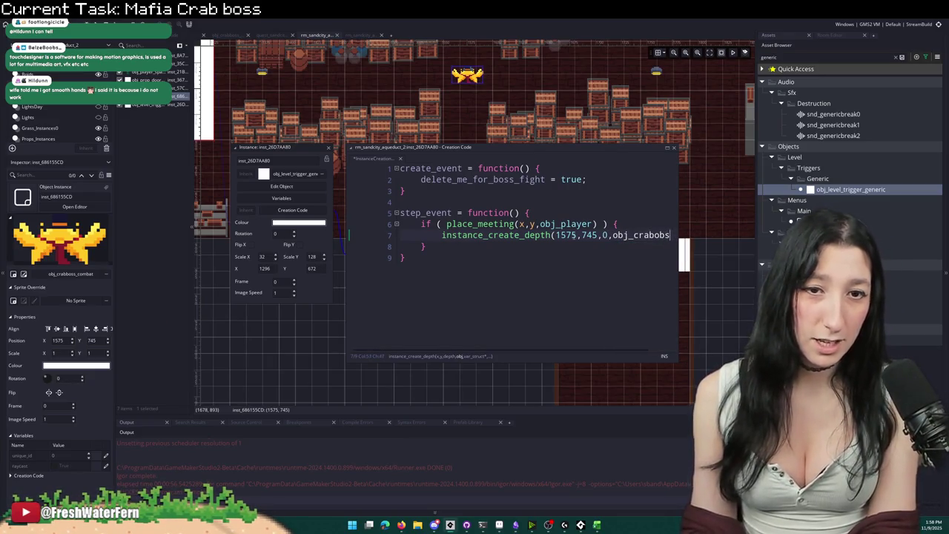
pyautogui.write('bboss_c')
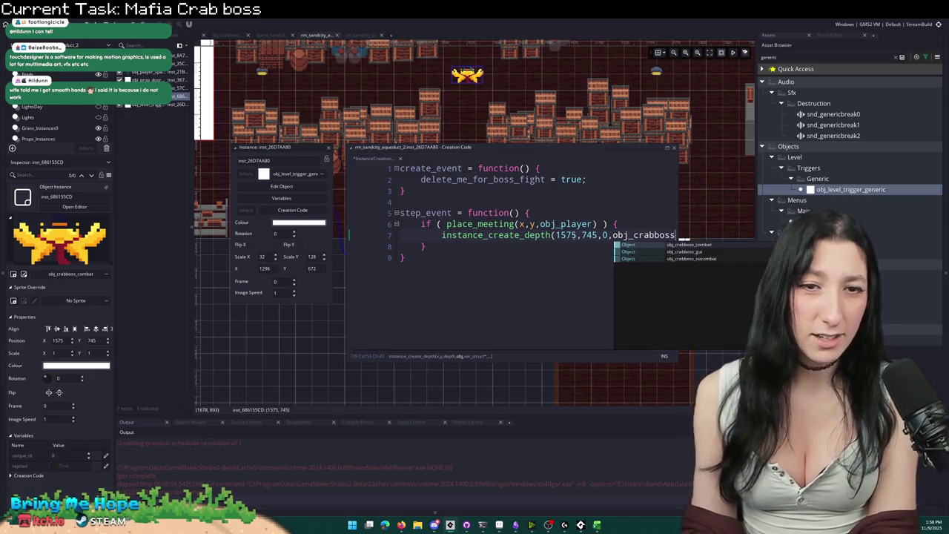
pyautogui.press('Return')
pyautogui.write(')')
pyautogui.press('Return')
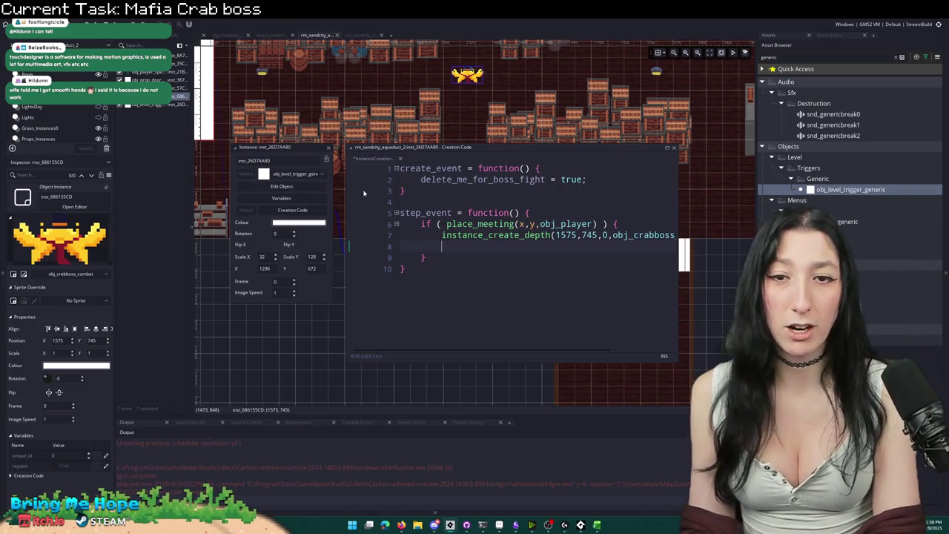
# Step: Open a with (obj_level_trigger_generic) { block below the spawn line
pyautogui.write('with (obj_')
pyautogui.press('BackSpace')
pyautogui.press('BackSpace')
pyautogui.press('BackSpace')
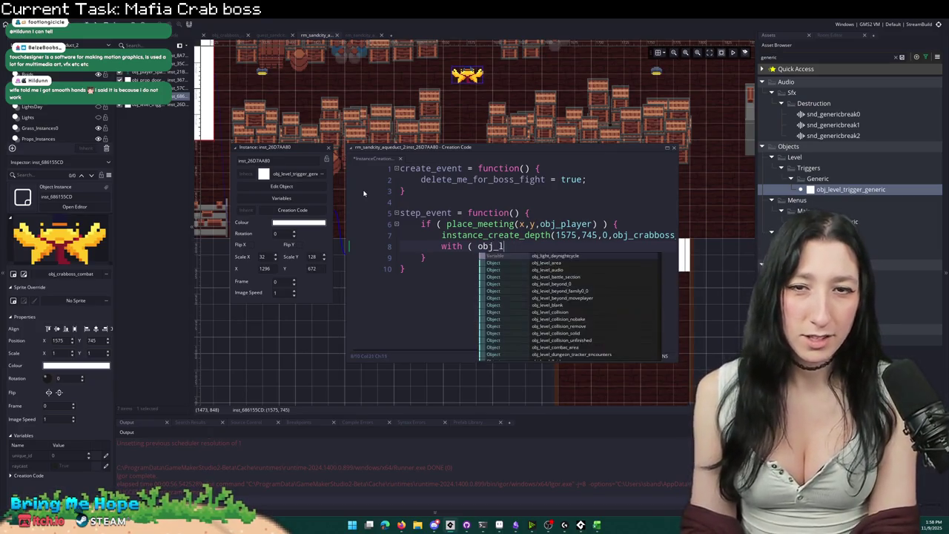
pyautogui.write('evel_')
pyautogui.write('trigge')
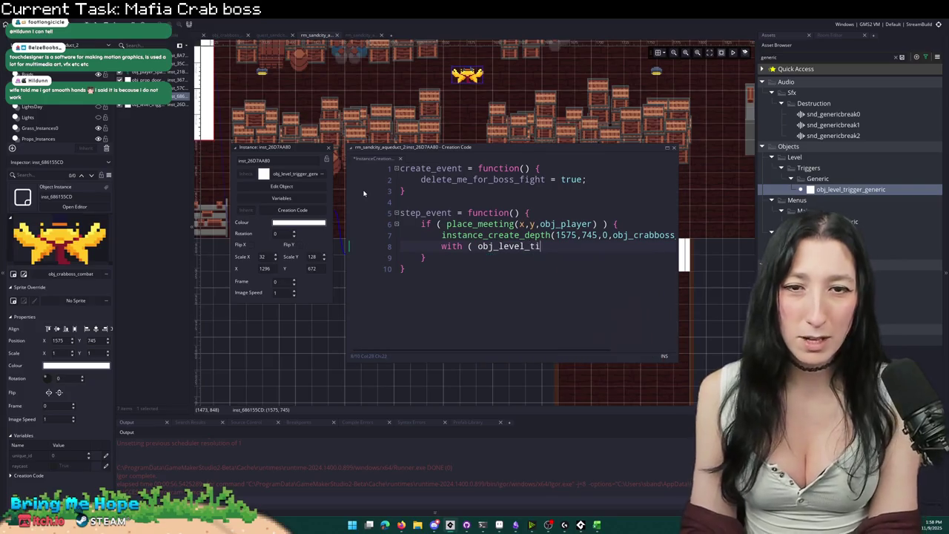
pyautogui.write('r')
pyautogui.press('Return')
pyautogui.write(') {')
pyautogui.press('Return')
# Step: Start an if (variable_instance_exists(id," condition inside the with block
pyautogui.press('Up')
pyautogui.press('End')
pyautogui.write('f ( vaa')
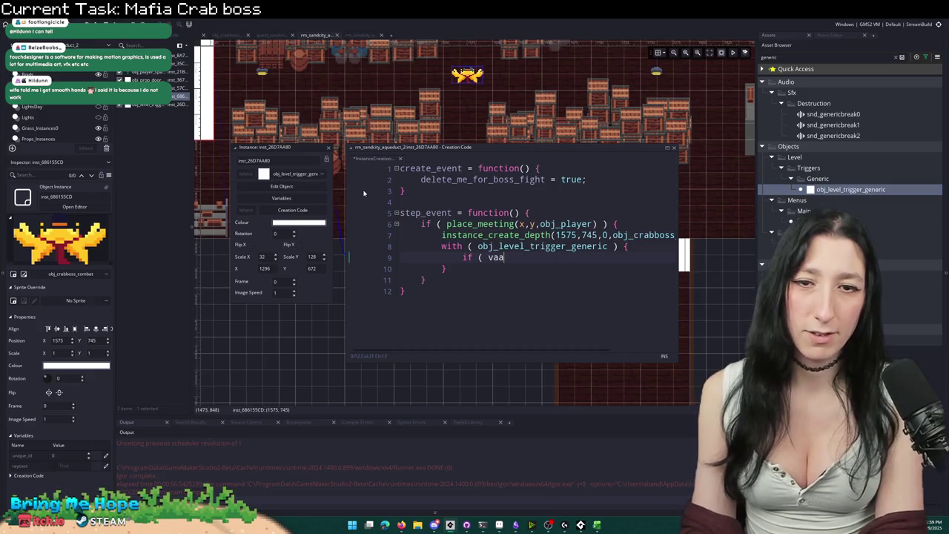
pyautogui.press('BackSpace')
pyautogui.write('riable_')
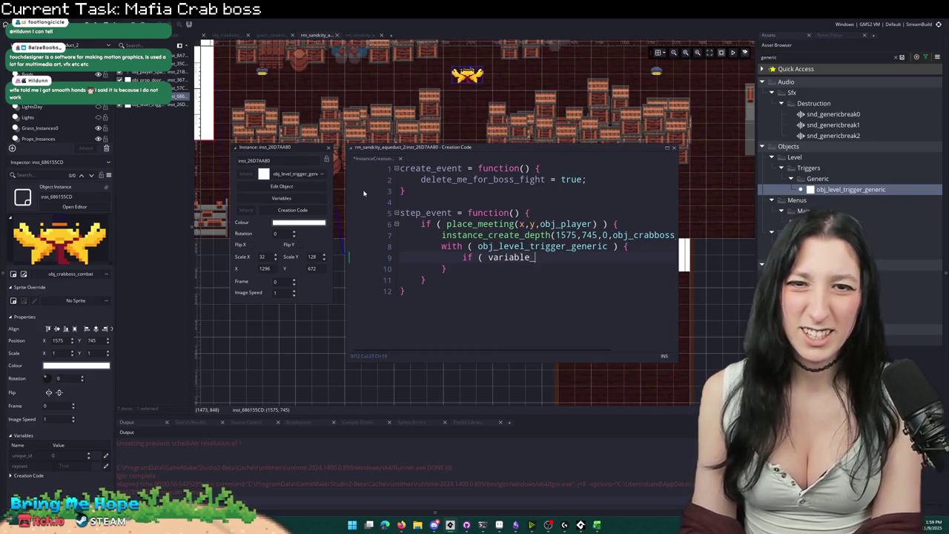
pyautogui.write('iunstanstance_')
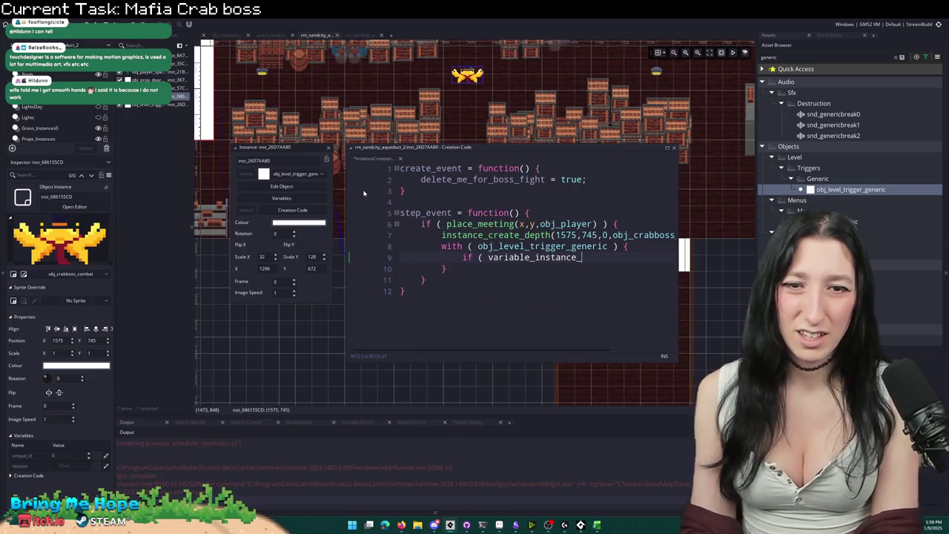
pyautogui.press('Return')
pyautogui.write('id,')
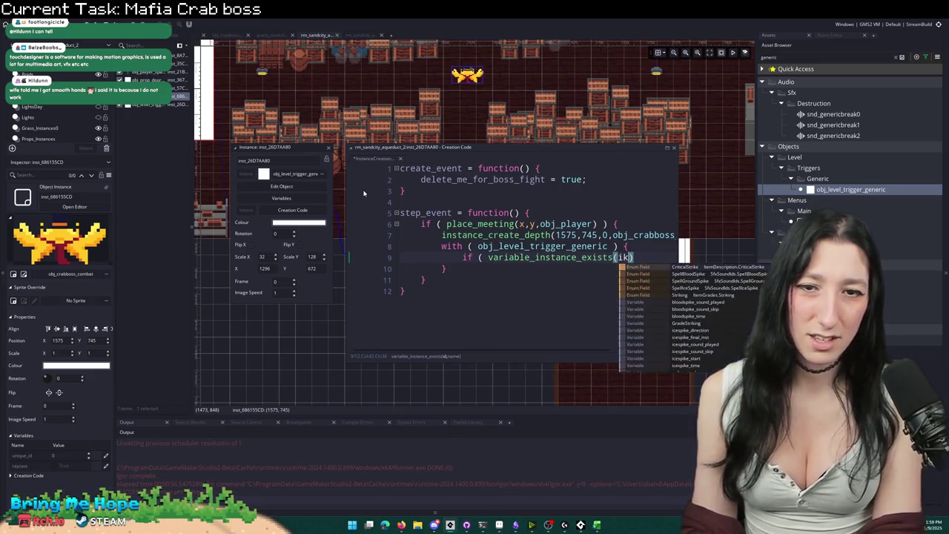
pyautogui.write('ob')
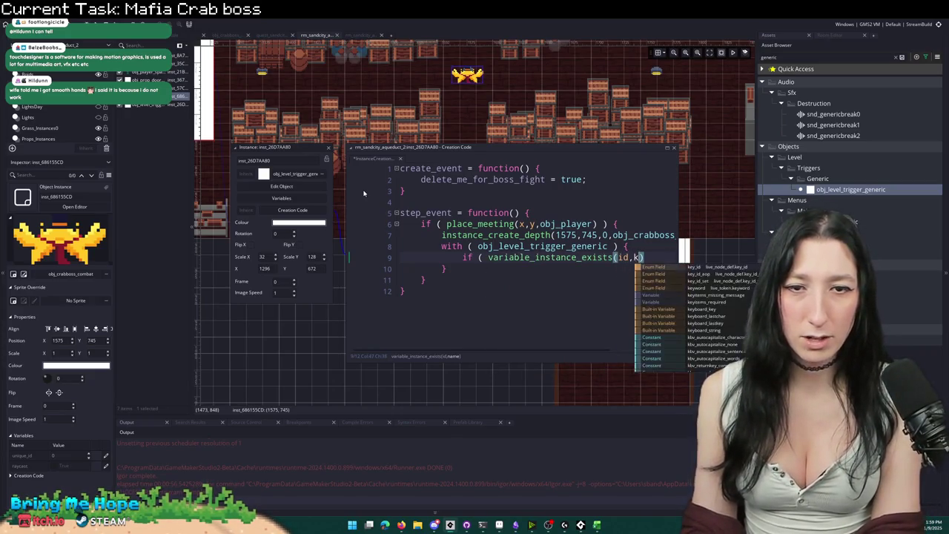
pyautogui.press('BackSpace')
pyautogui.press('BackSpace')
pyautogui.write('"')
# Step: Insert delete_me_for_boss_fight as the checked variable name and open the if block
pyautogui.doubleClick(521, 180)
pyautogui.hotkey('ctrl', 'c')
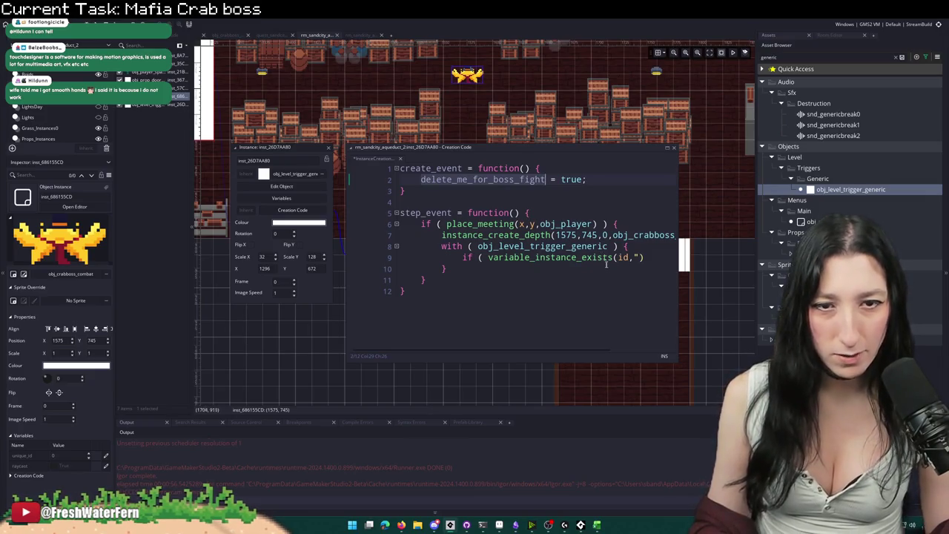
pyautogui.click(641, 265)
pyautogui.hotkey('ctrl', 'v')
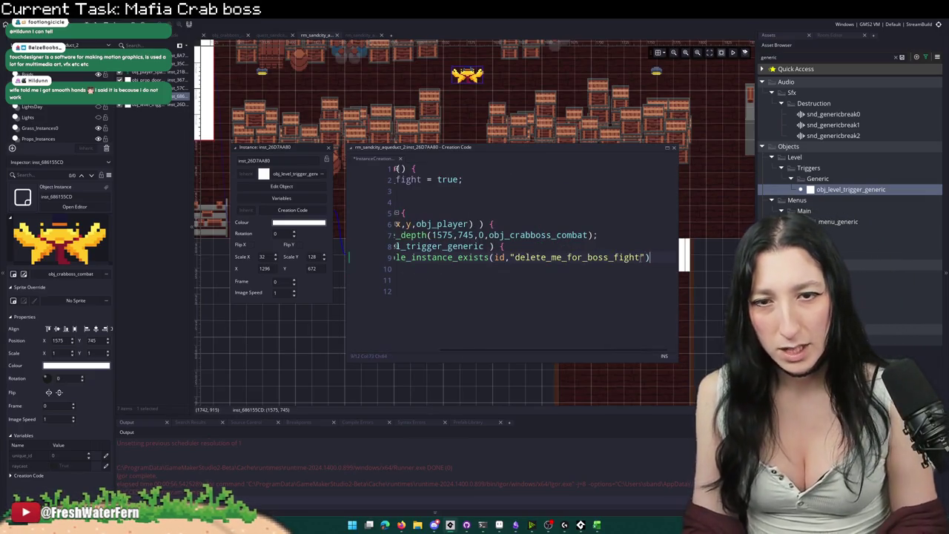
pyautogui.write('{')
pyautogui.press('Return')
pyautogui.write('}')
pyautogui.press('Return')
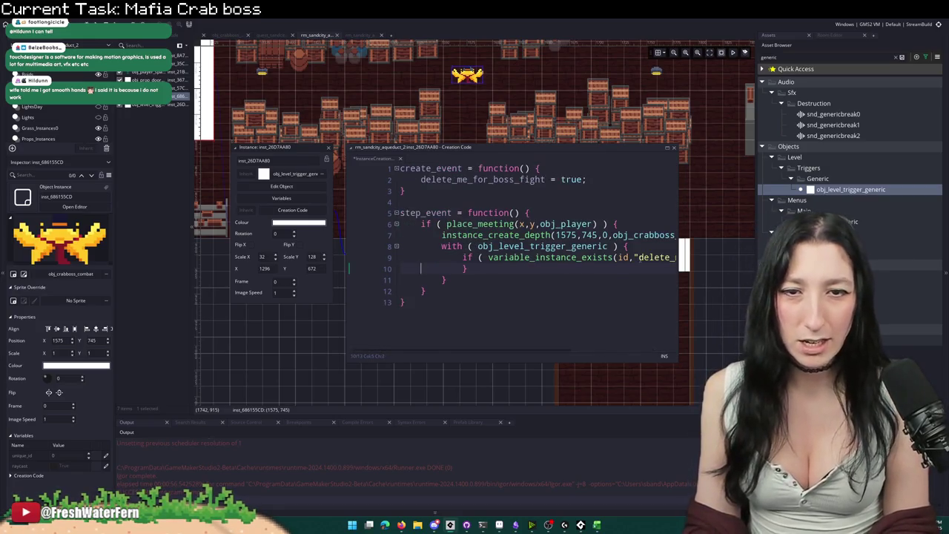
pyautogui.press('Tab')
pyautogui.press('Tab')
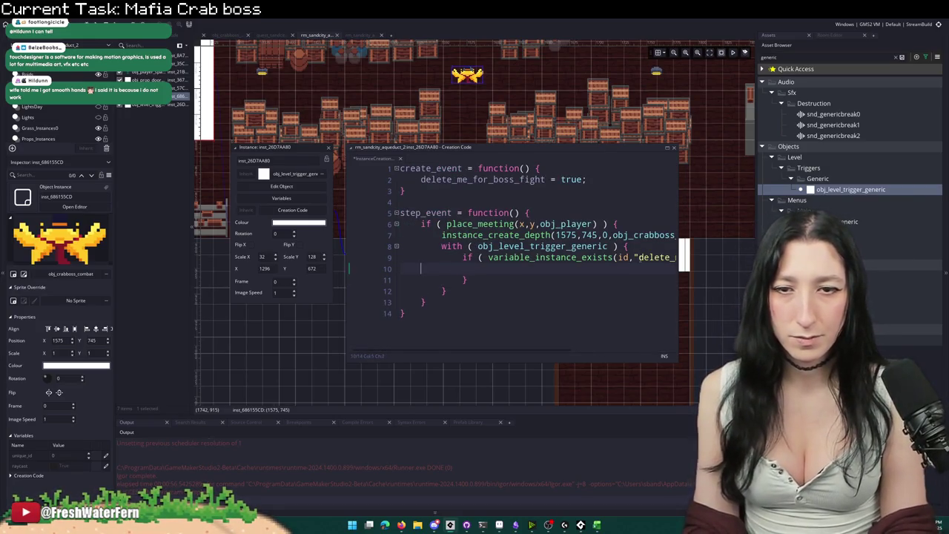
# Step: Widen the code window and add instance_destroy(); inside the if block
pyautogui.click(676, 237)
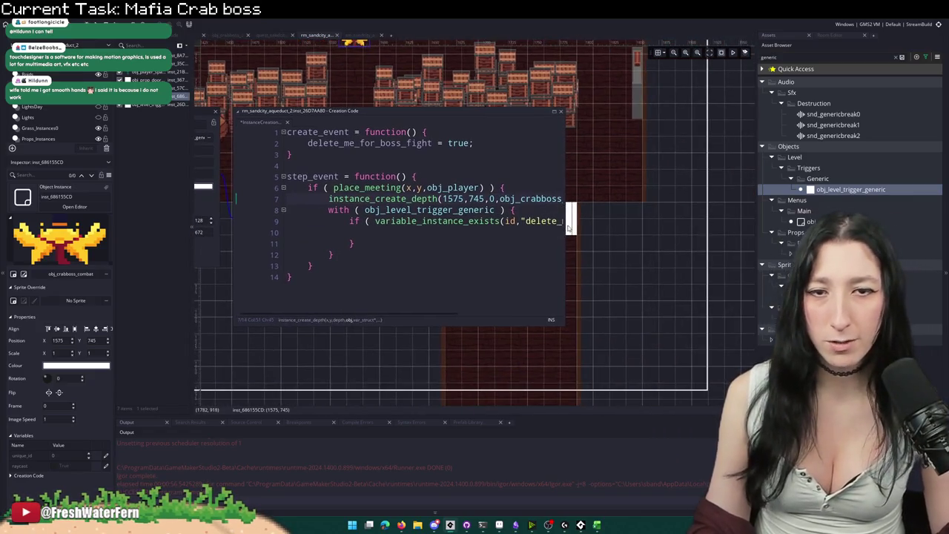
pyautogui.moveTo(569, 220); pyautogui.dragTo(740, 215)
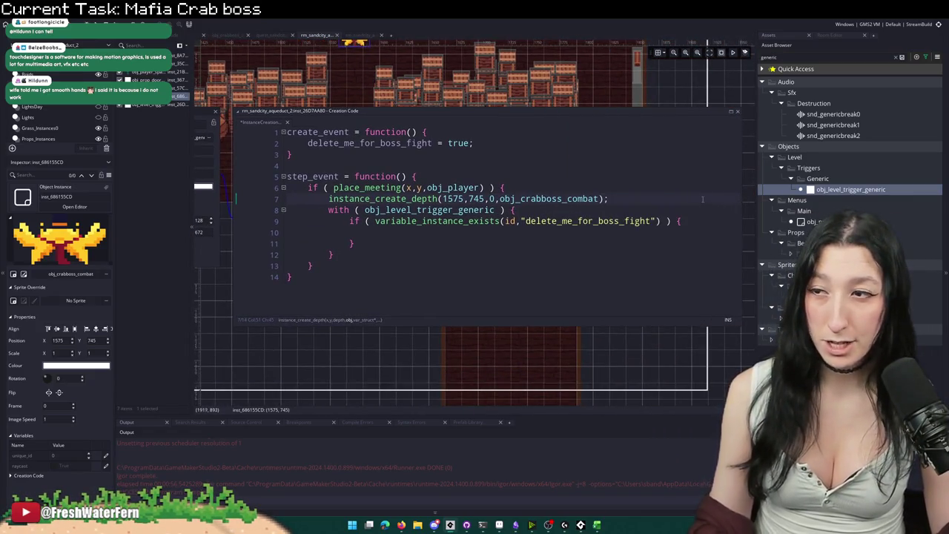
pyautogui.click(424, 234)
pyautogui.write('instance_destroy()')
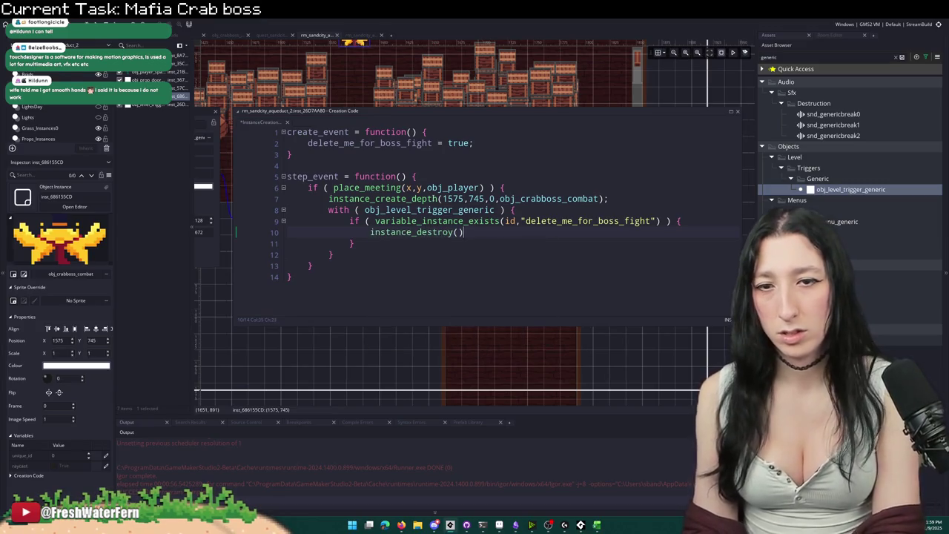
pyautogui.write(';')
pyautogui.click(462, 168)
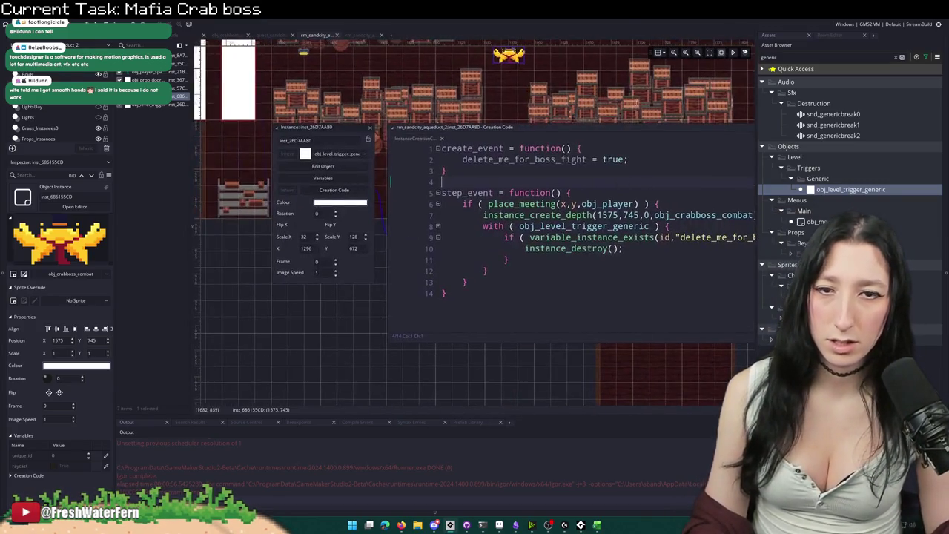
# Step: Reshape one trigger into a 48-wide, one-tile-high block at x 1280
pyautogui.click(371, 128)
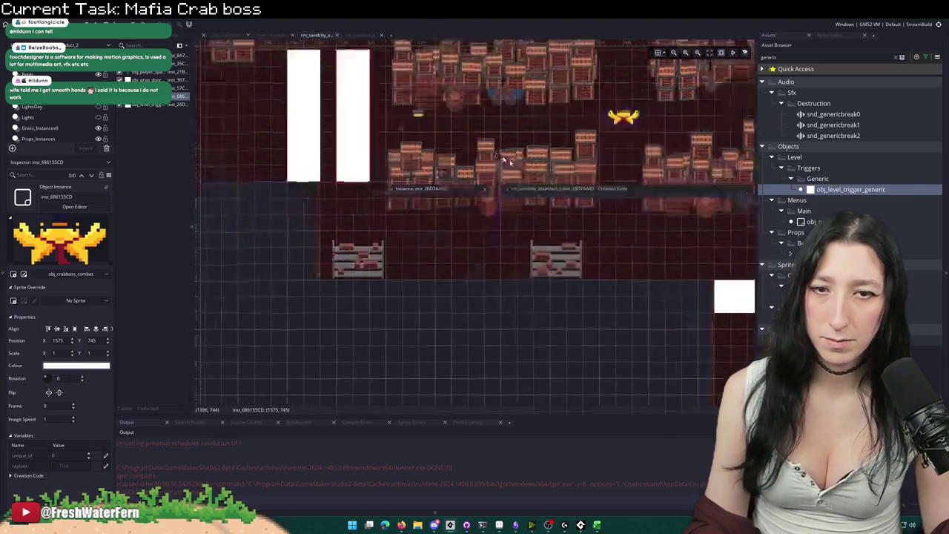
pyautogui.click(466, 276)
pyautogui.moveTo(465, 276); pyautogui.dragTo(455, 293)
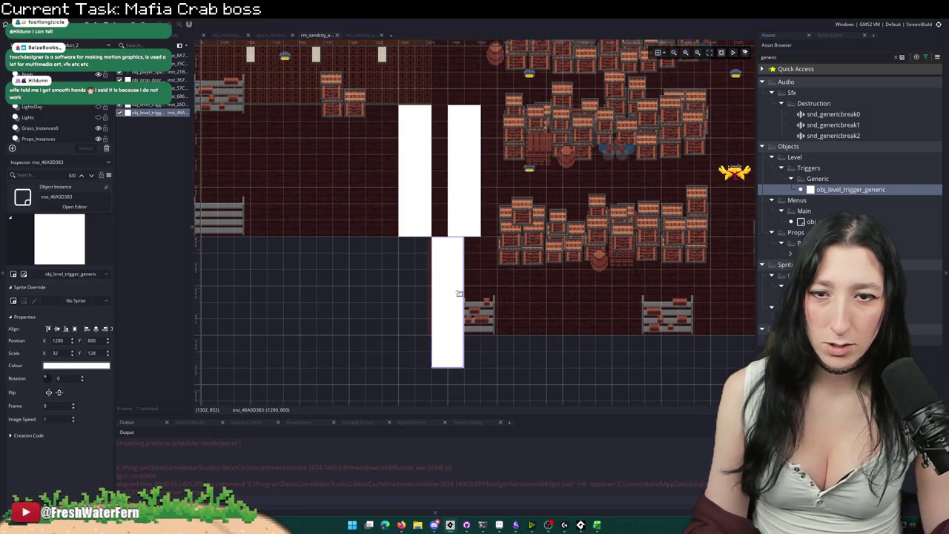
pyautogui.moveTo(453, 368); pyautogui.dragTo(468, 281)
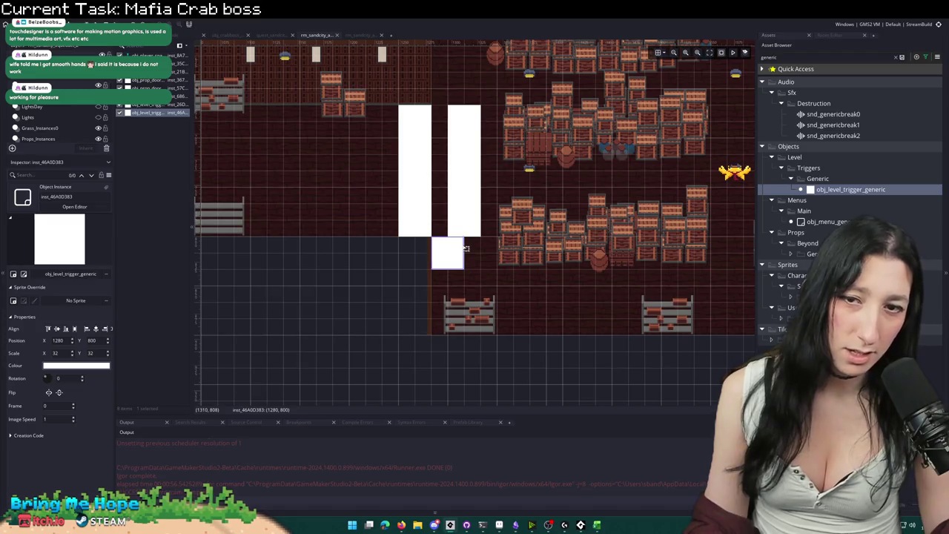
pyautogui.moveTo(465, 246)
pyautogui.mouseDown()
pyautogui.moveTo(487, 247)
pyautogui.moveTo(472, 280)
pyautogui.mouseUp()
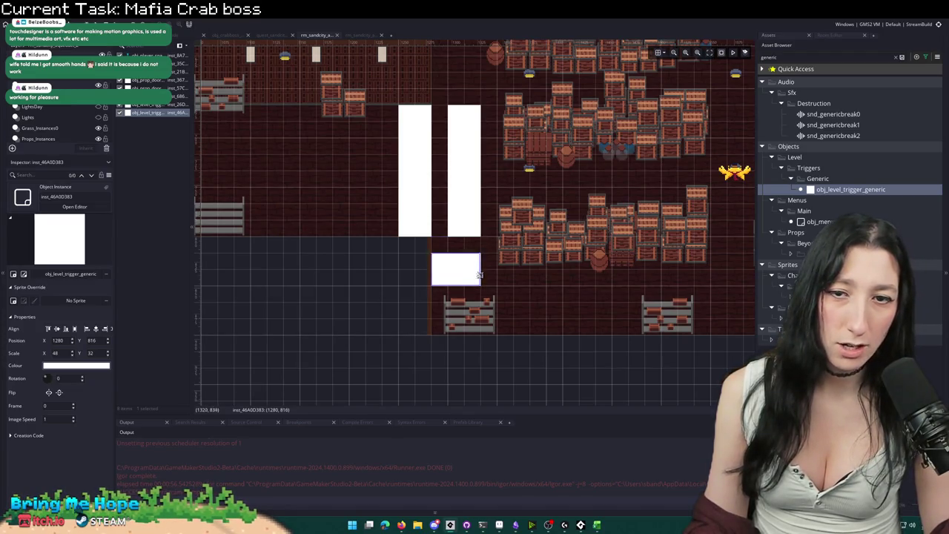
# Step: Copy the small trigger to the top of the doorway and stretch the tall bar to 32×160
pyautogui.click(469, 235)
pyautogui.moveTo(457, 190); pyautogui.dragTo(458, 207)
pyautogui.moveTo(459, 260)
pyautogui.mouseDown()
pyautogui.moveTo(459, 89)
pyautogui.moveTo(443, 56)
pyautogui.mouseUp()
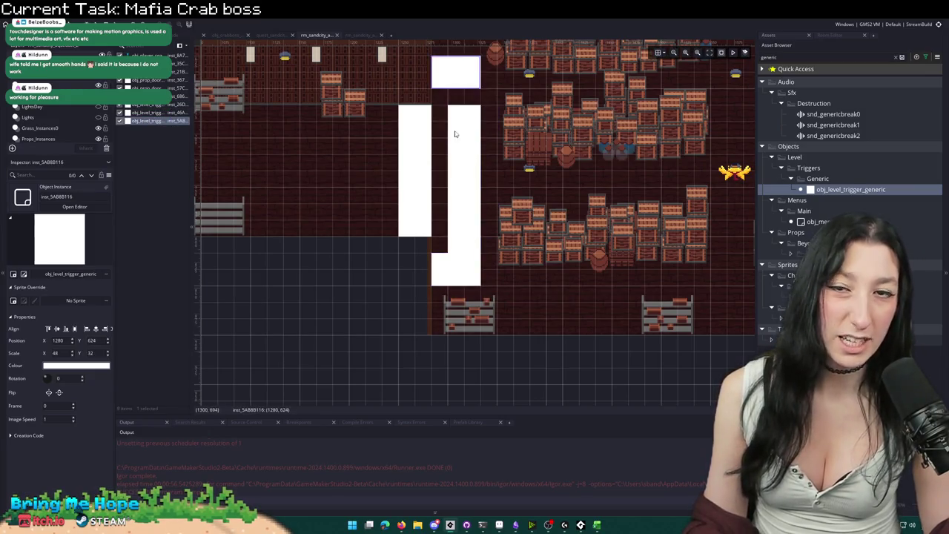
pyautogui.click(464, 109)
pyautogui.moveTo(463, 97); pyautogui.dragTo(463, 81)
# Step: Check the left door, top trigger and crab boss, then open the white trigger's instance properties
pyautogui.click(430, 128)
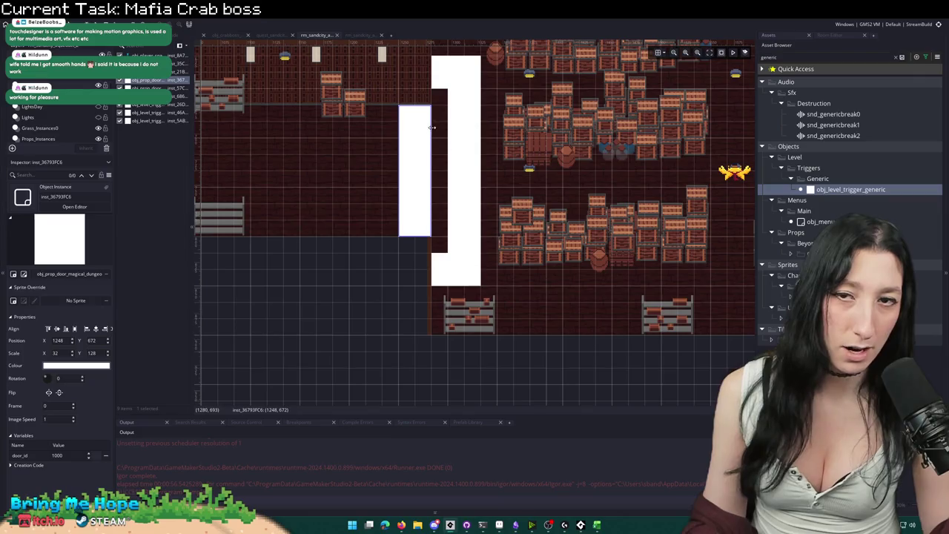
pyautogui.moveTo(441, 132)
pyautogui.mouseDown()
pyautogui.moveTo(386, 176)
pyautogui.moveTo(381, 161)
pyautogui.mouseUp()
pyautogui.click(381, 160)
pyautogui.moveTo(652, 278); pyautogui.dragTo(574, 296)
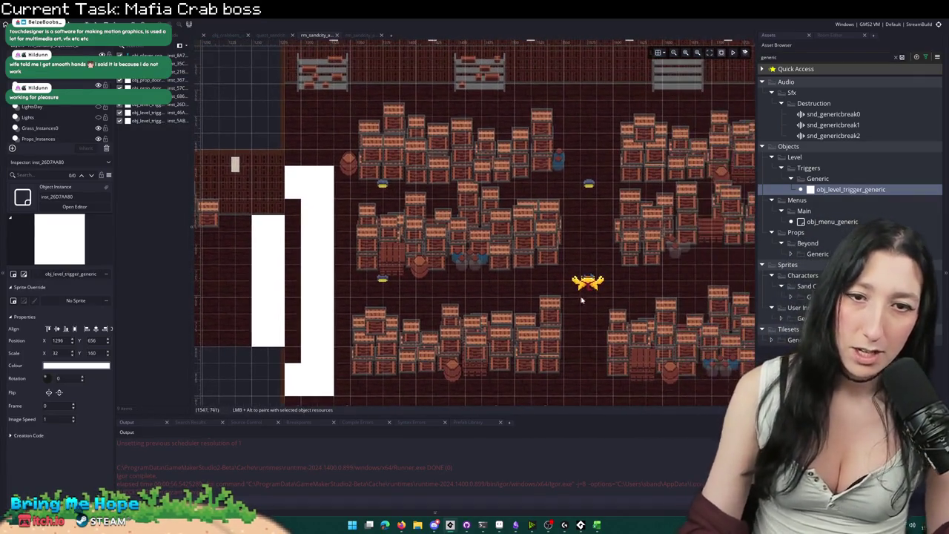
pyautogui.click(587, 285)
pyautogui.moveTo(303, 285); pyautogui.dragTo(593, 251)
pyautogui.moveTo(537, 241); pyautogui.dragTo(273, 219)
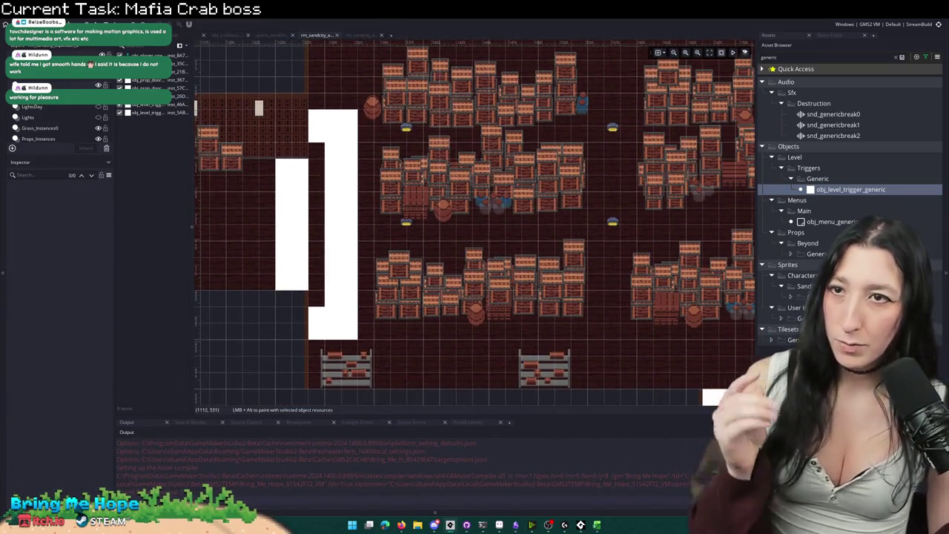
pyautogui.doubleClick(334, 160)
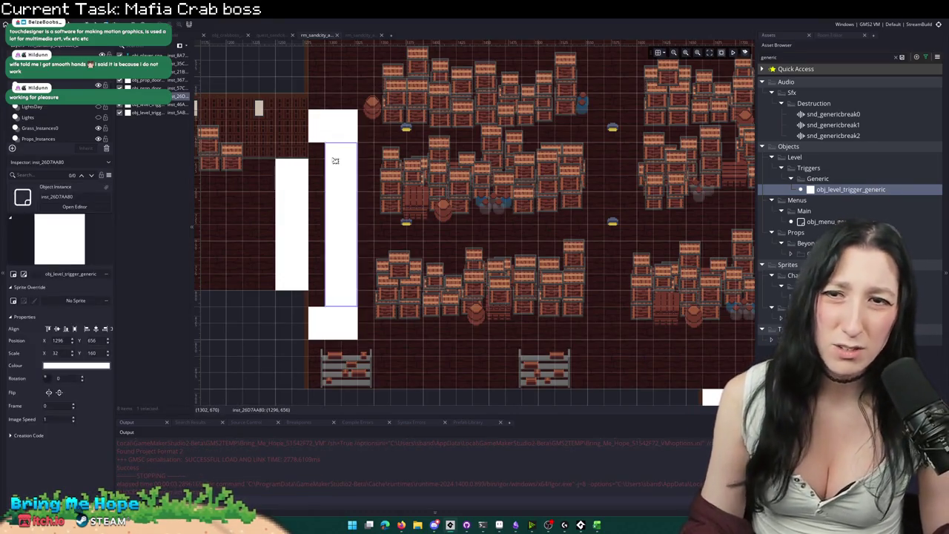
# Step: Type 'with ( par_door ) {}' below the instance_create_depth line in the trigger's creation code
pyautogui.click(443, 161)
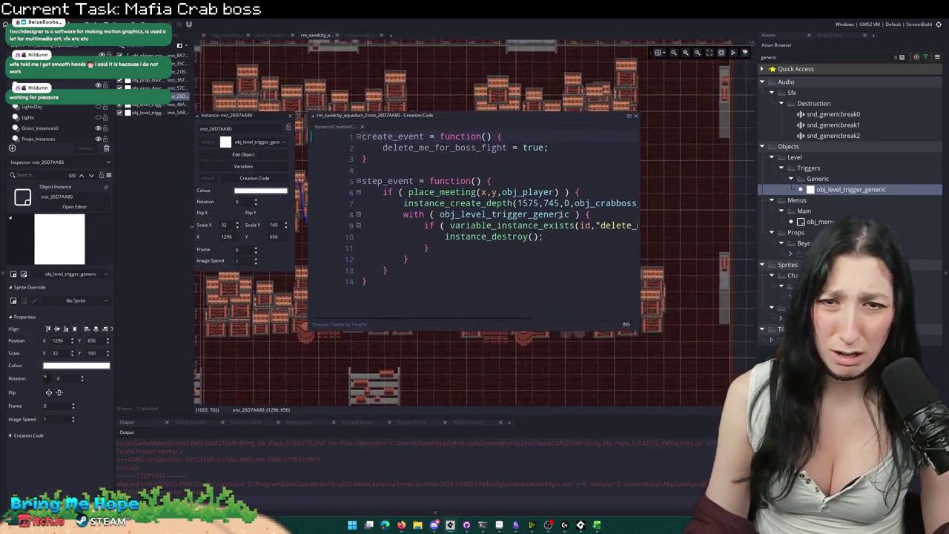
pyautogui.press('Return')
pyautogui.press('Return')
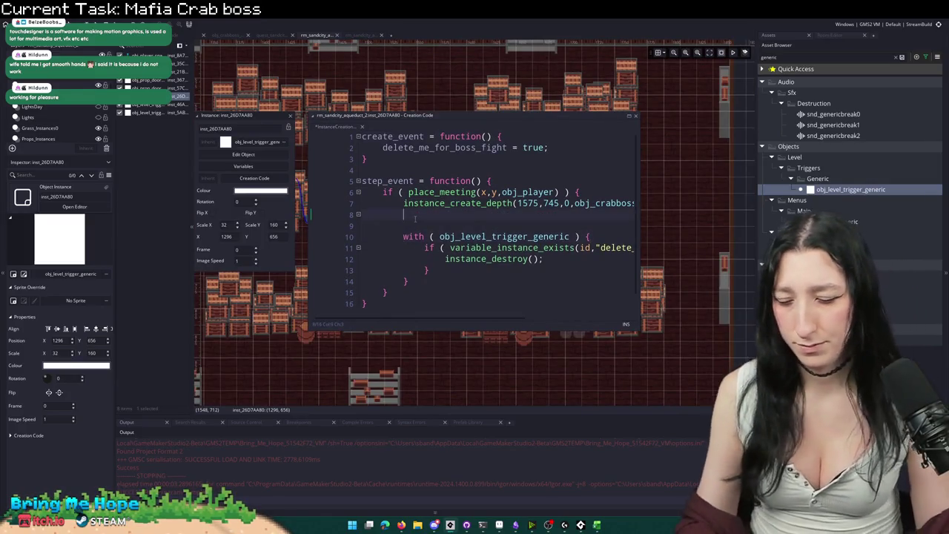
pyautogui.write('wikt')
pyautogui.press('BackSpace')
pyautogui.press('BackSpace')
pyautogui.write('th ( pa')
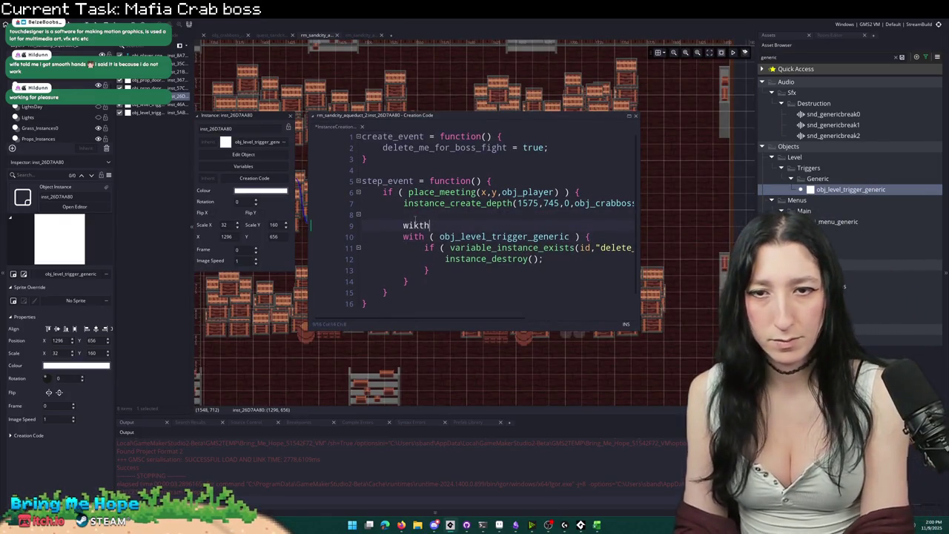
pyautogui.write('o')
pyautogui.press('Tab')
pyautogui.write('{}')
# Step: Reformat the braces into an empty indented par_door block, then switch to the TouchDesigner search results
pyautogui.press('Return')
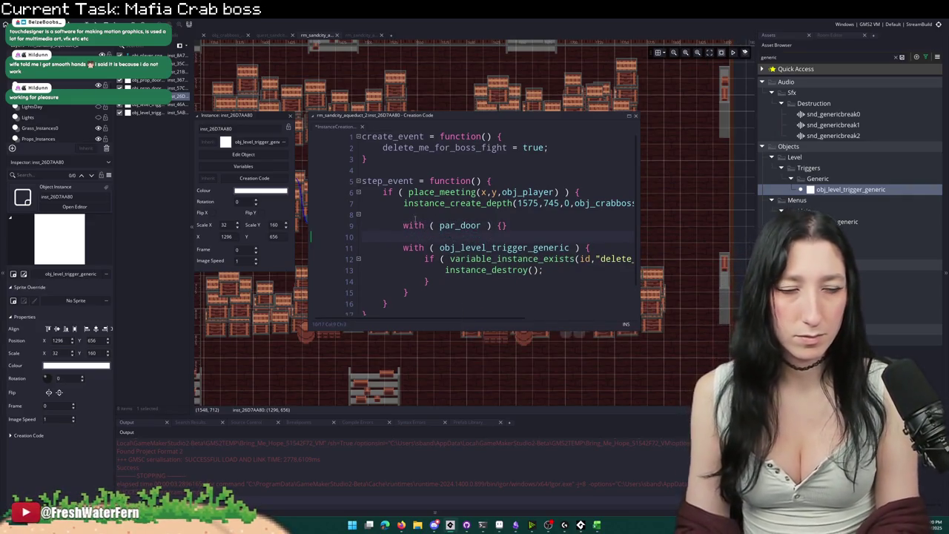
pyautogui.press('Return')
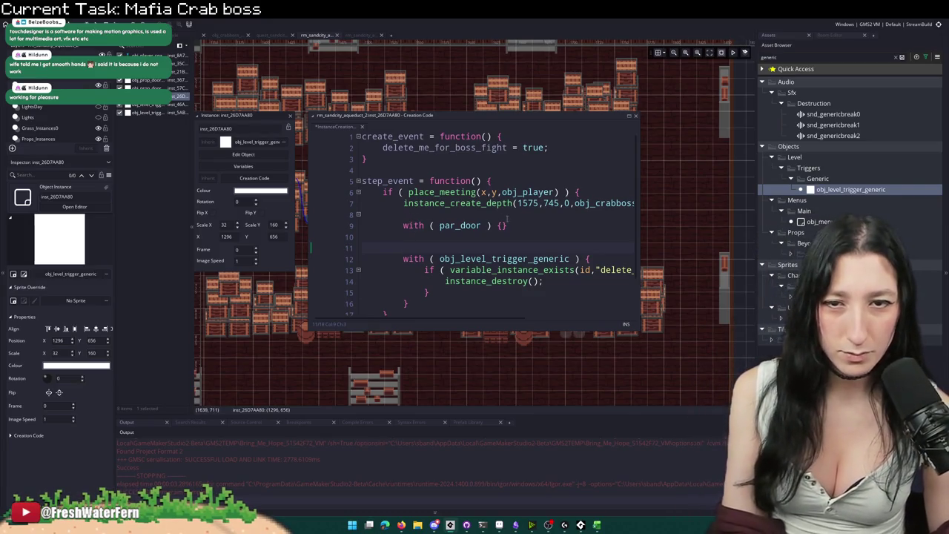
pyautogui.click(495, 225)
pyautogui.press('Return')
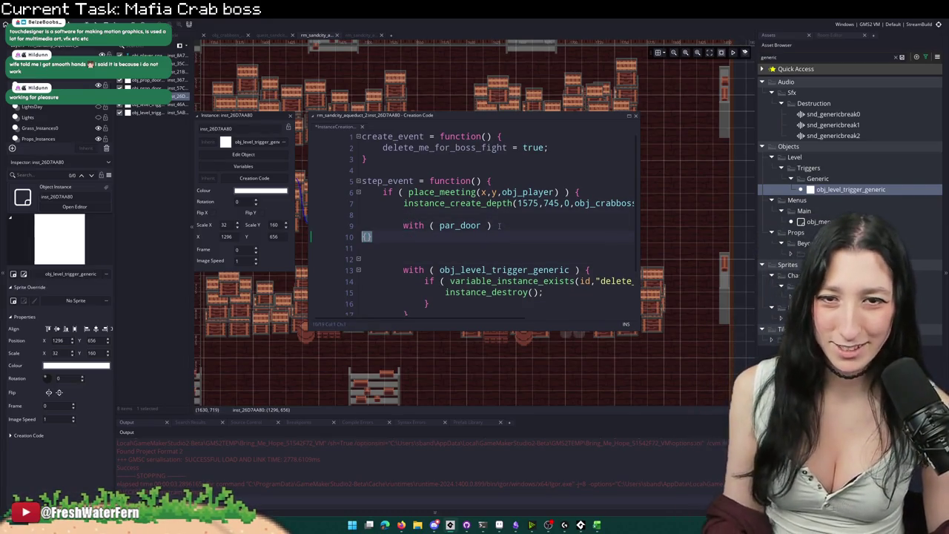
pyautogui.press('BackSpace')
pyautogui.click(502, 225)
pyautogui.press('Return')
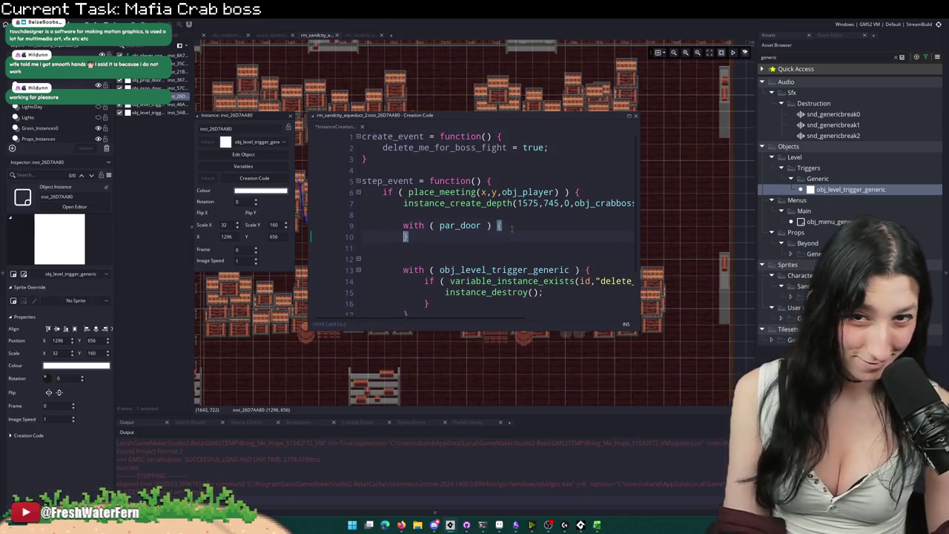
pyautogui.press('Down')
pyautogui.press('Down')
pyautogui.press('Down')
pyautogui.press('BackSpace')
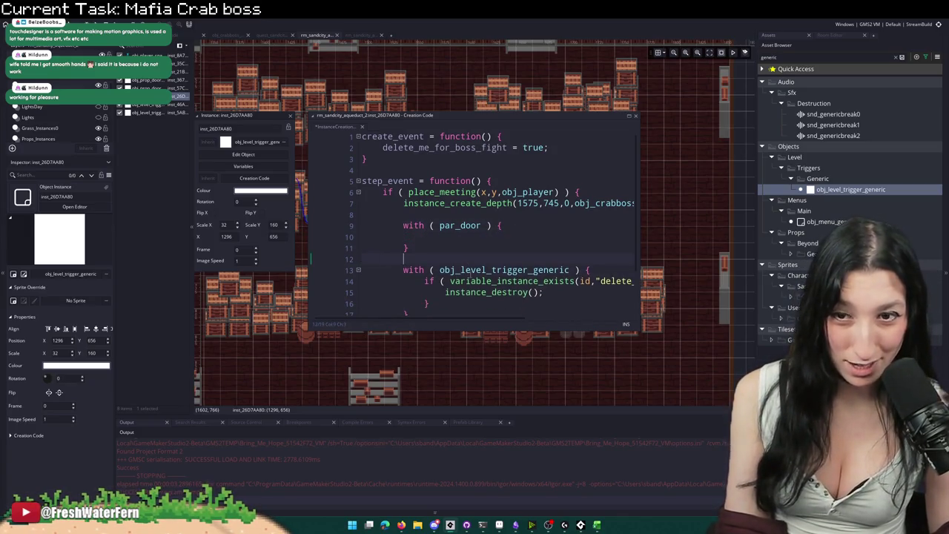
pyautogui.press('Up')
pyautogui.press('Up')
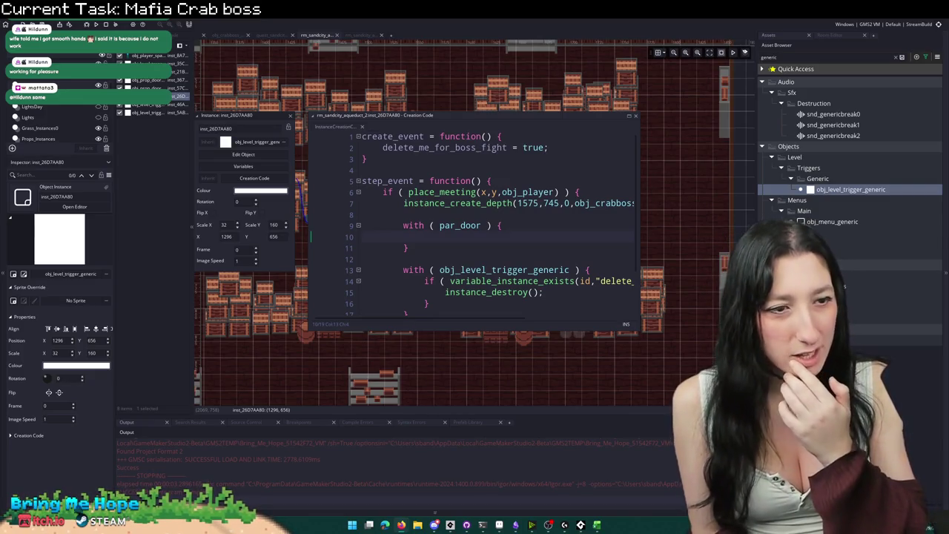
pyautogui.hotkey('alt', 'Tab')
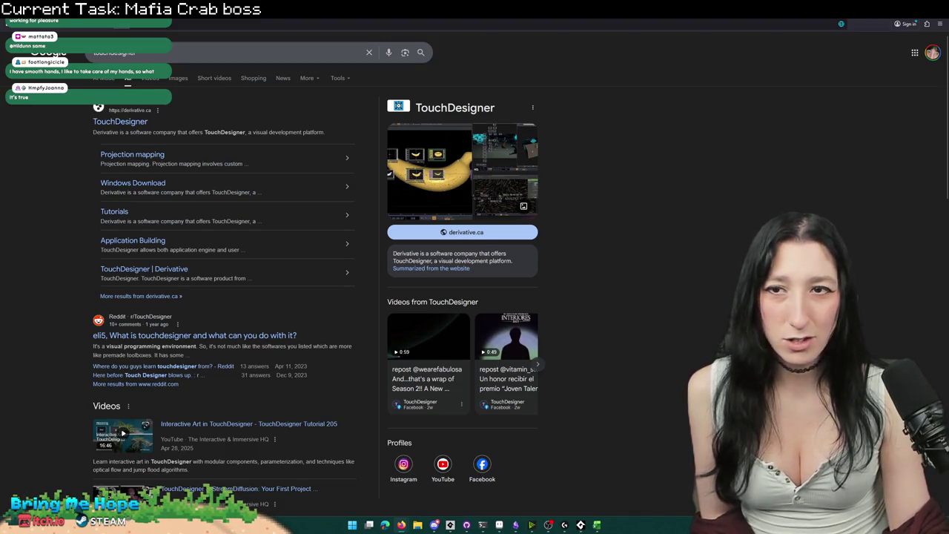
# Step: Open the derivative.ca TouchDesigner site from the results and scroll through its home page
pyautogui.click(128, 121)
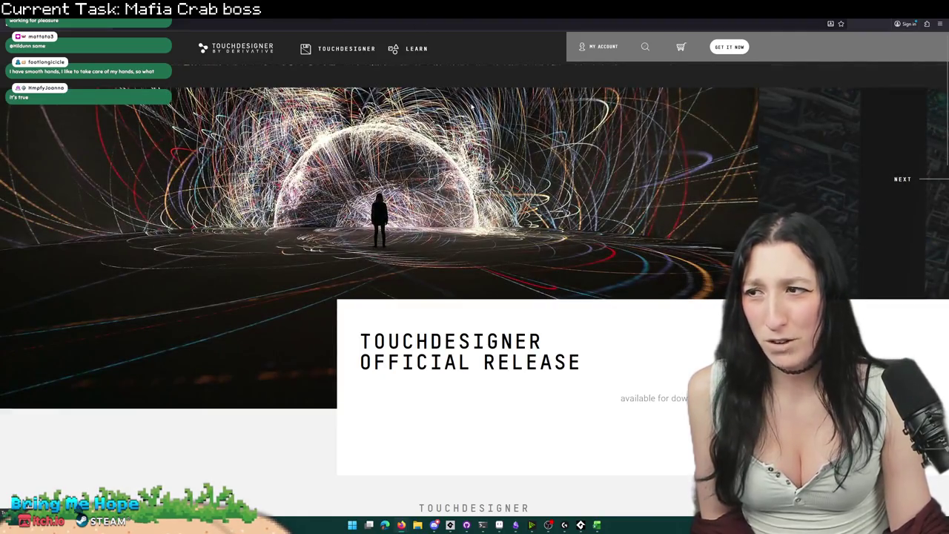
pyautogui.scroll(-4, 477, 170)
pyautogui.scroll(2, 478, 170)
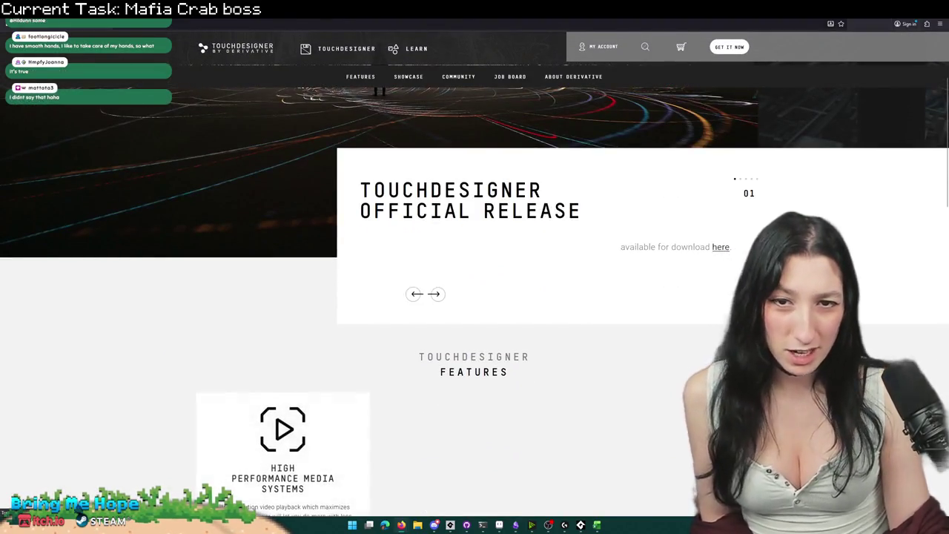
pyautogui.scroll(-3, 478, 172)
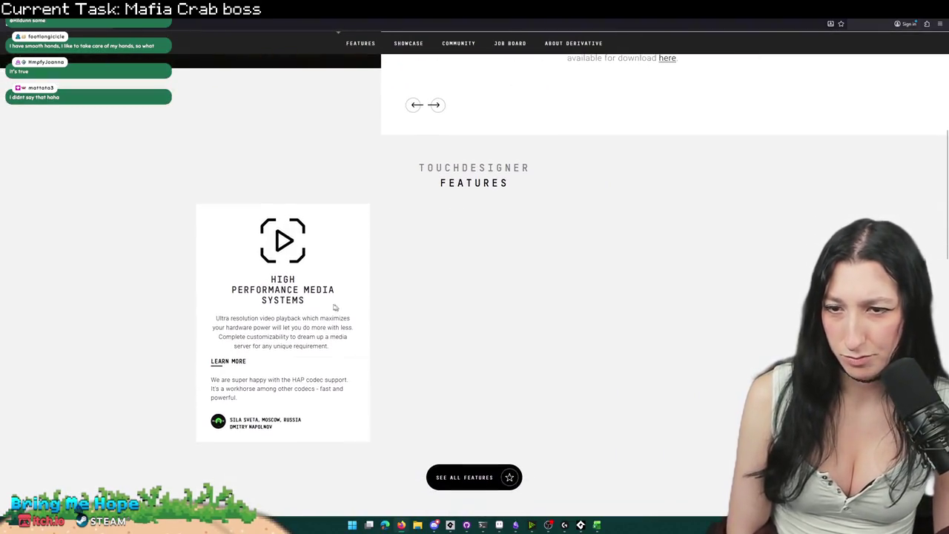
pyautogui.scroll(-6, 307, 286)
pyautogui.scroll(-3, 429, 208)
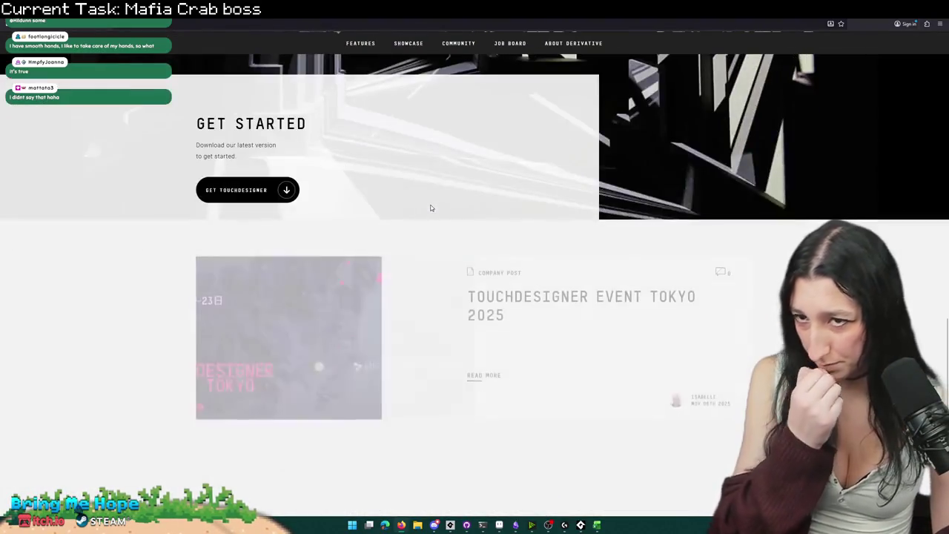
pyautogui.scroll(-3, 421, 191)
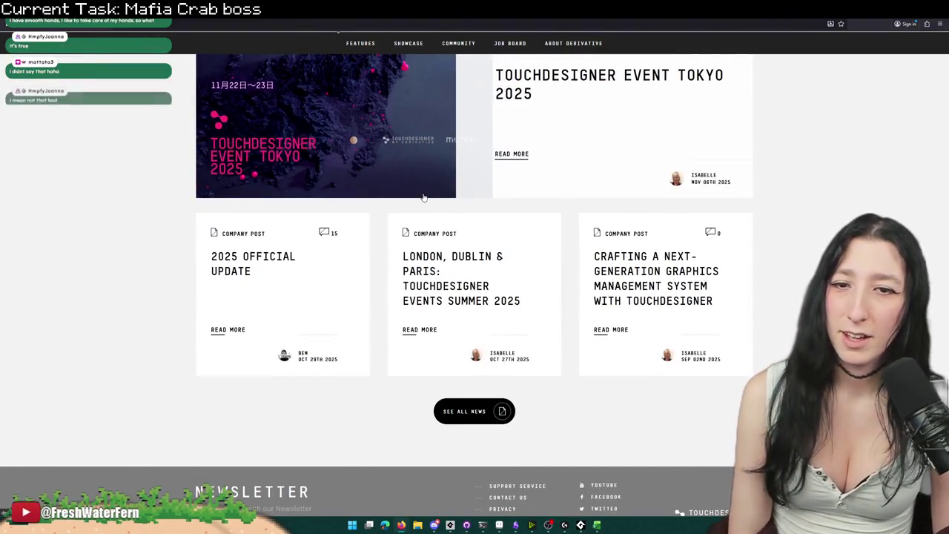
pyautogui.scroll(15, 423, 197)
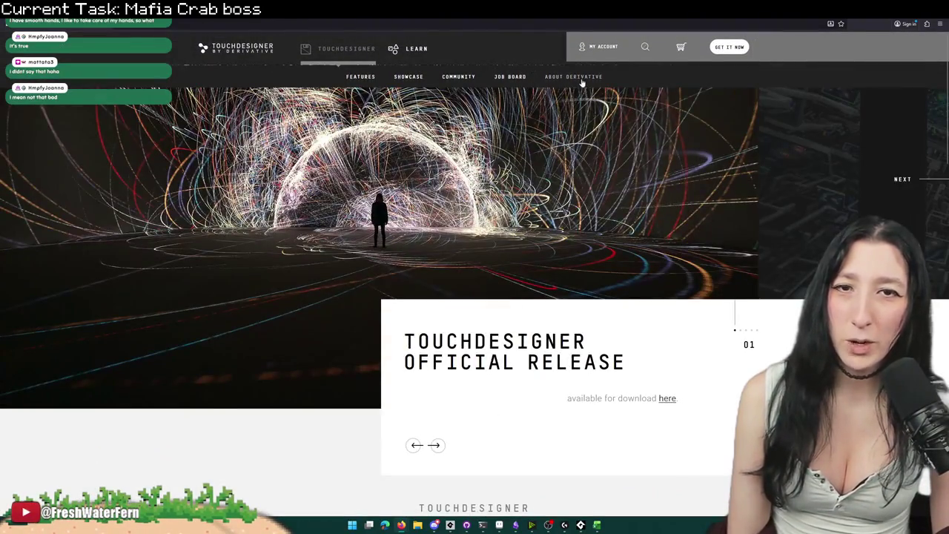
# Step: Browse the site's Showcase list of posts
pyautogui.click(409, 78)
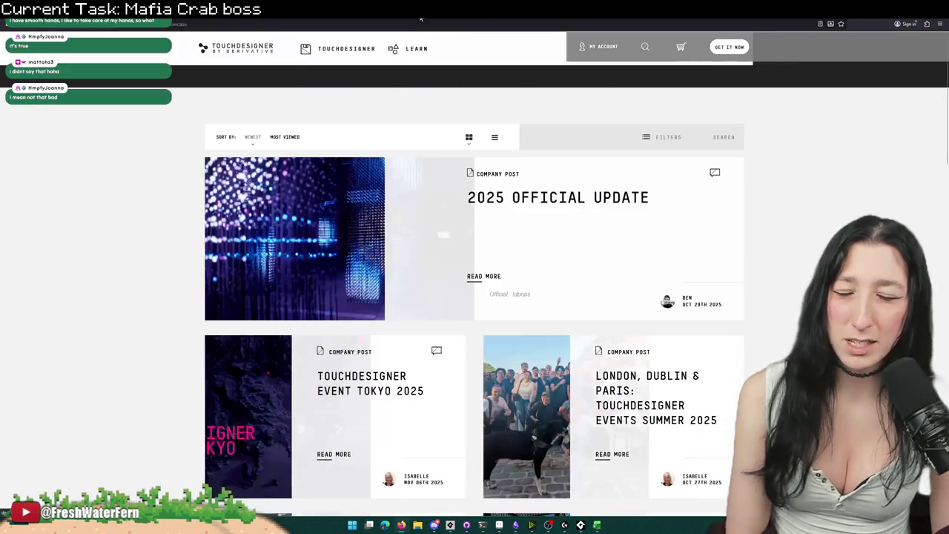
pyautogui.scroll(-2, 324, 396)
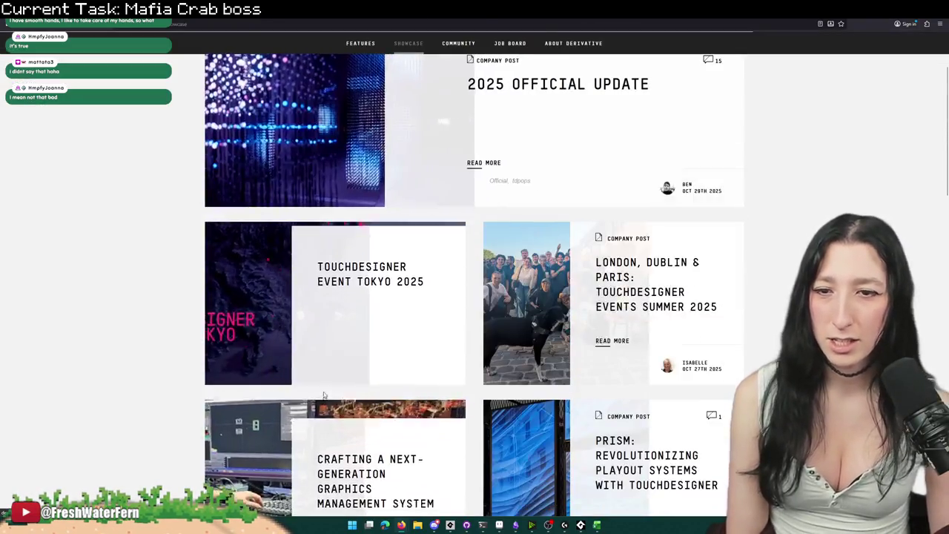
pyautogui.scroll(-3, 370, 319)
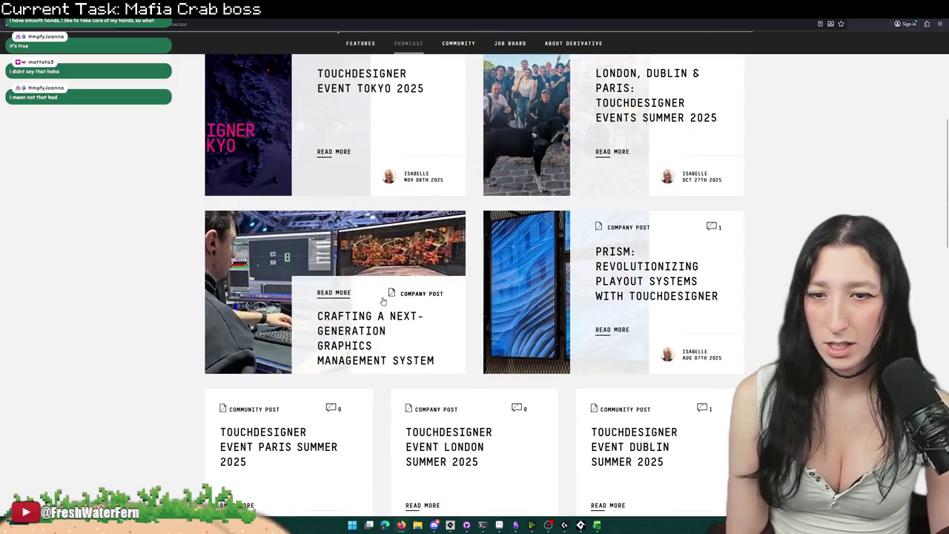
pyautogui.scroll(-4, 608, 415)
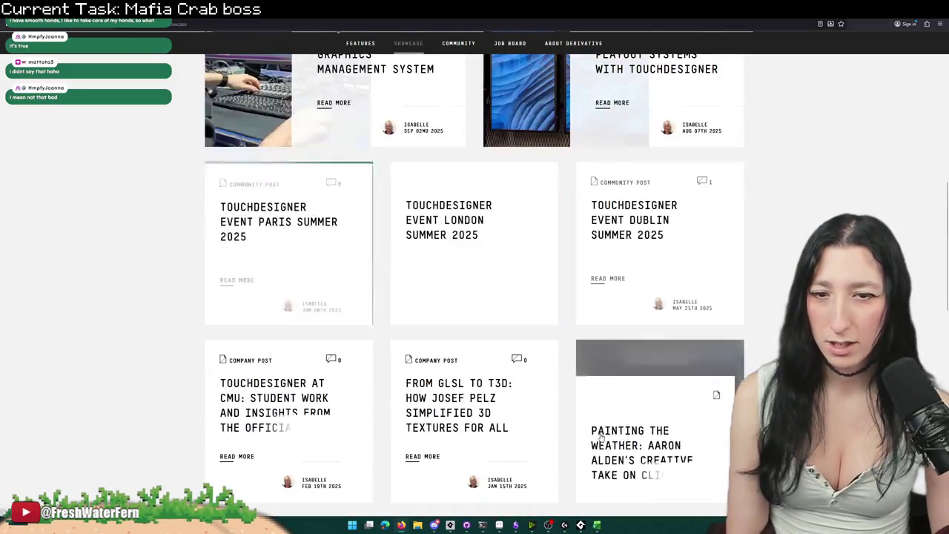
pyautogui.scroll(3, 711, 188)
# Step: Open the next-generation graphics management system article and play its embedded video full screen
pyautogui.click(386, 218)
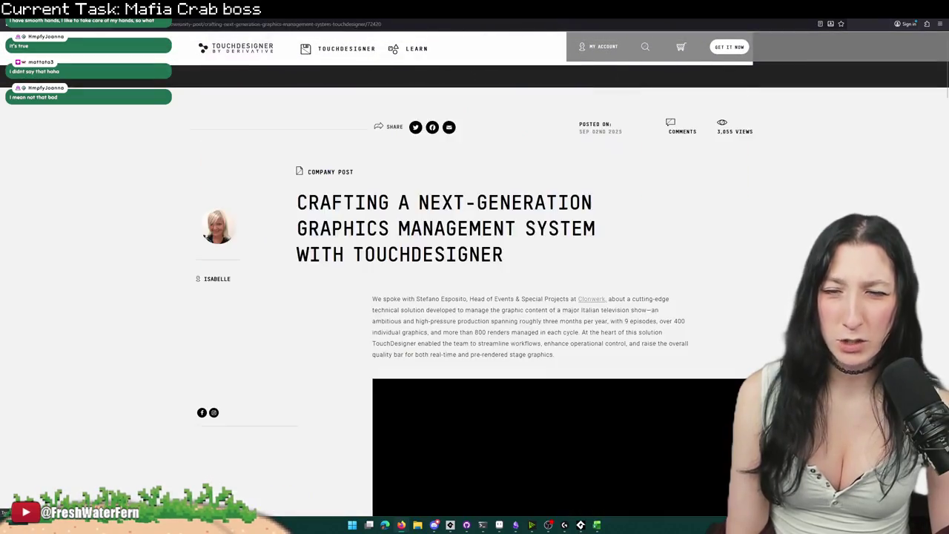
pyautogui.scroll(-2, 520, 180)
pyautogui.click(540, 287)
pyautogui.scroll(-2, 541, 287)
pyautogui.click(740, 329)
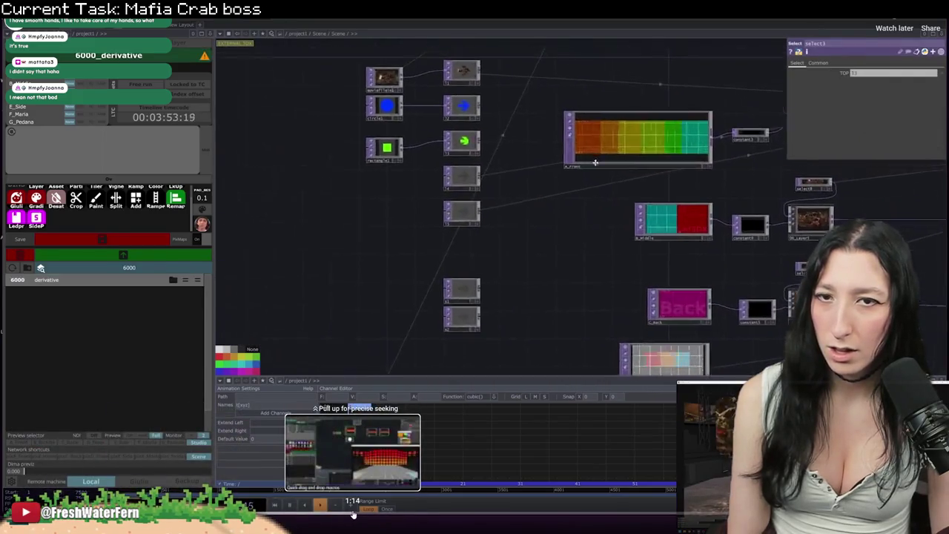
# Step: Seek the showcase video ahead to around 1:26, then exit full screen back to the article
pyautogui.click(348, 515)
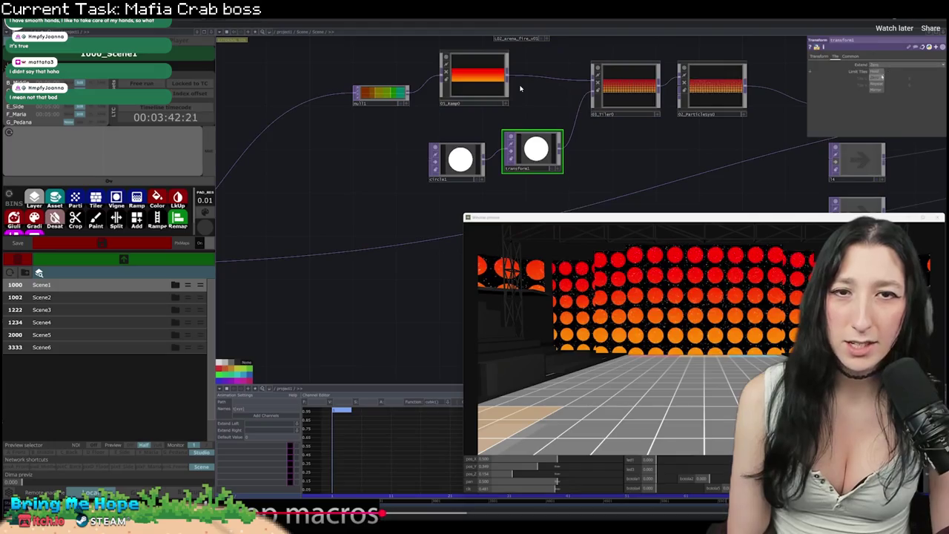
pyautogui.moveTo(392, 514)
pyautogui.mouseDown()
pyautogui.moveTo(576, 512)
pyautogui.moveTo(517, 512)
pyautogui.mouseUp()
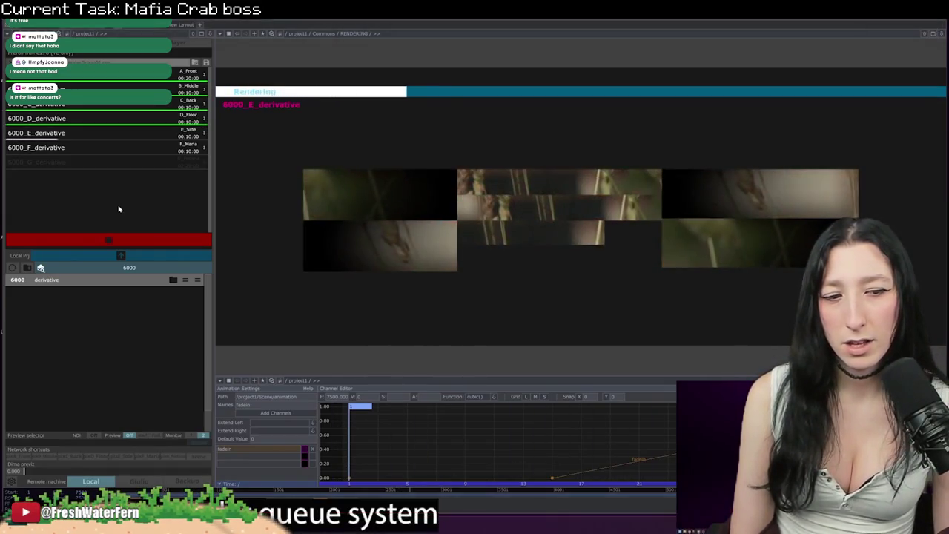
pyautogui.press('Escape')
pyautogui.scroll(-10, 467, 262)
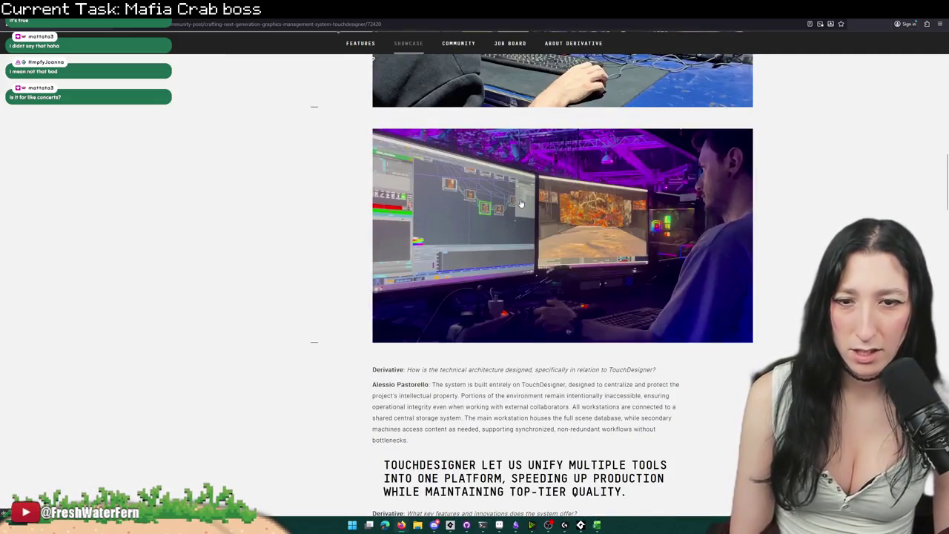
# Step: Scroll through the article's key-features list and open the About Derivative history page
pyautogui.scroll(-3, 528, 211)
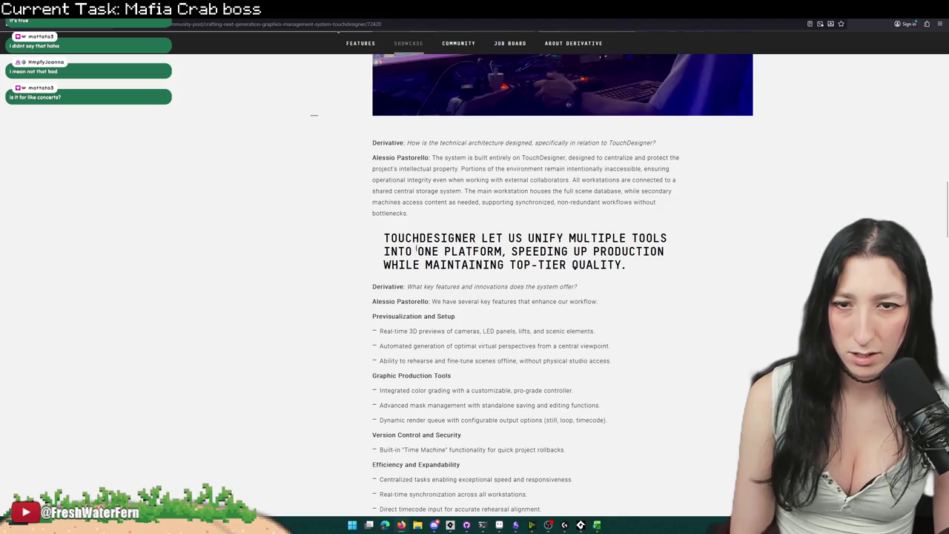
pyautogui.scroll(-2, 549, 151)
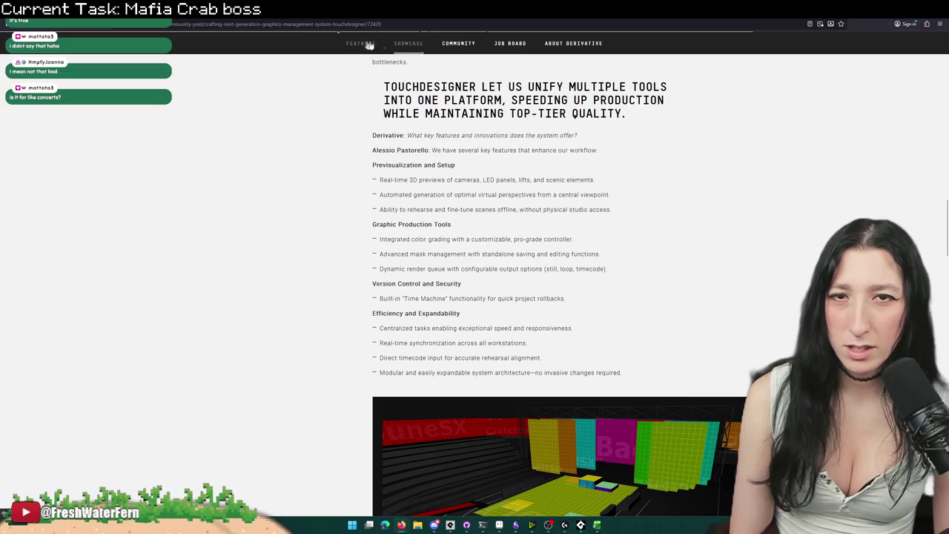
pyautogui.click(549, 45)
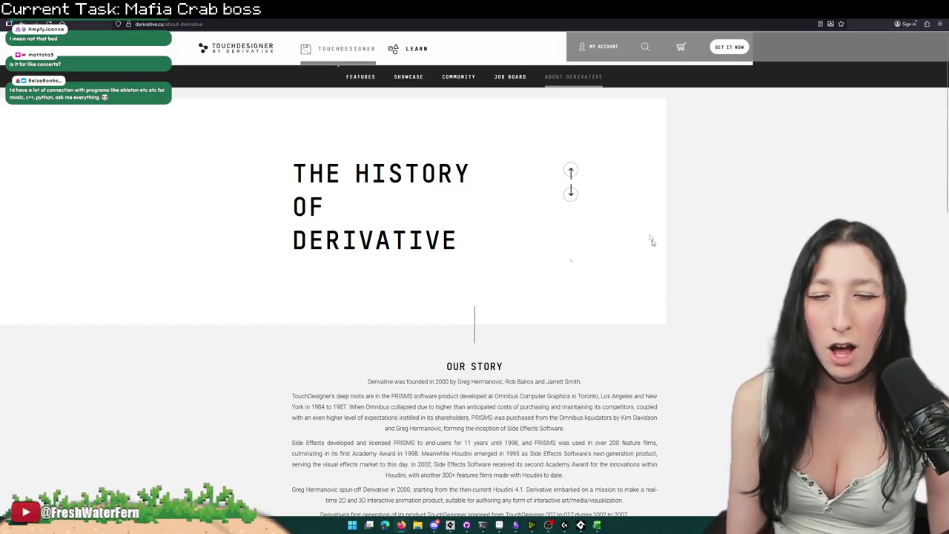
# Step: Scroll the About page, then go through Showcase to the Application Building feature page
pyautogui.scroll(-5, 663, 266)
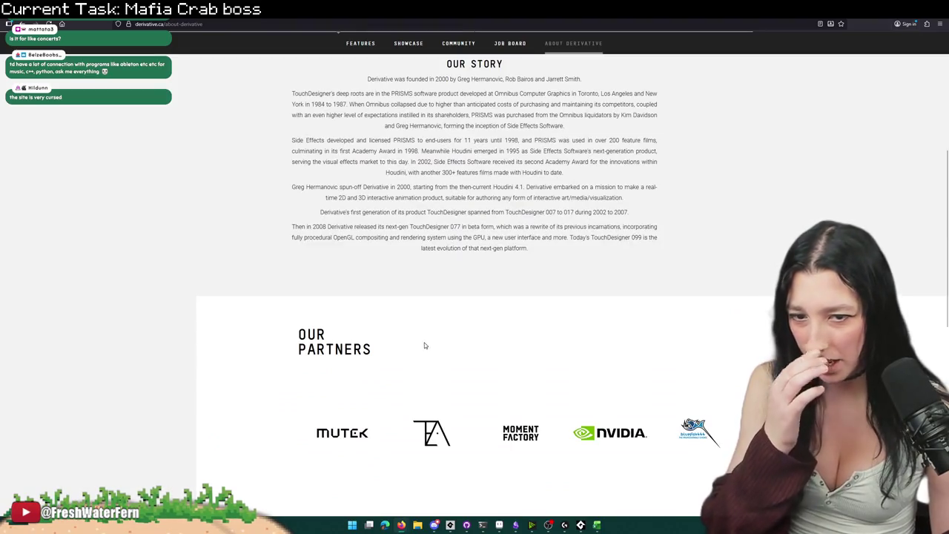
pyautogui.scroll(-8, 425, 347)
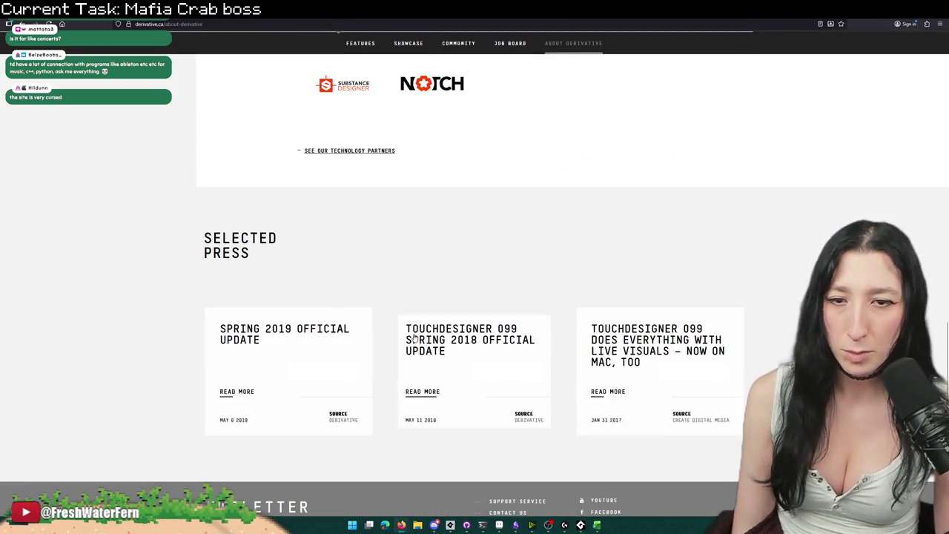
pyautogui.scroll(8, 413, 338)
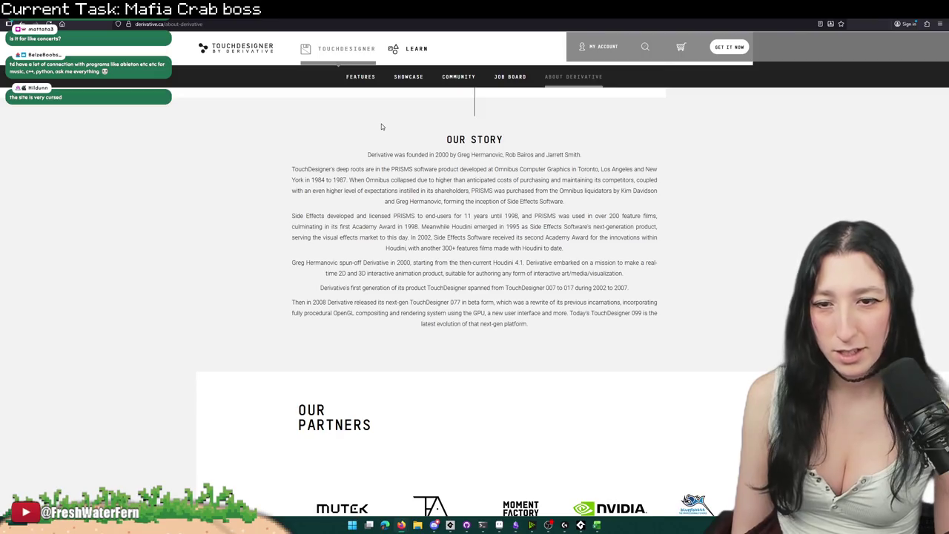
pyautogui.scroll(4, 382, 126)
pyautogui.click(412, 78)
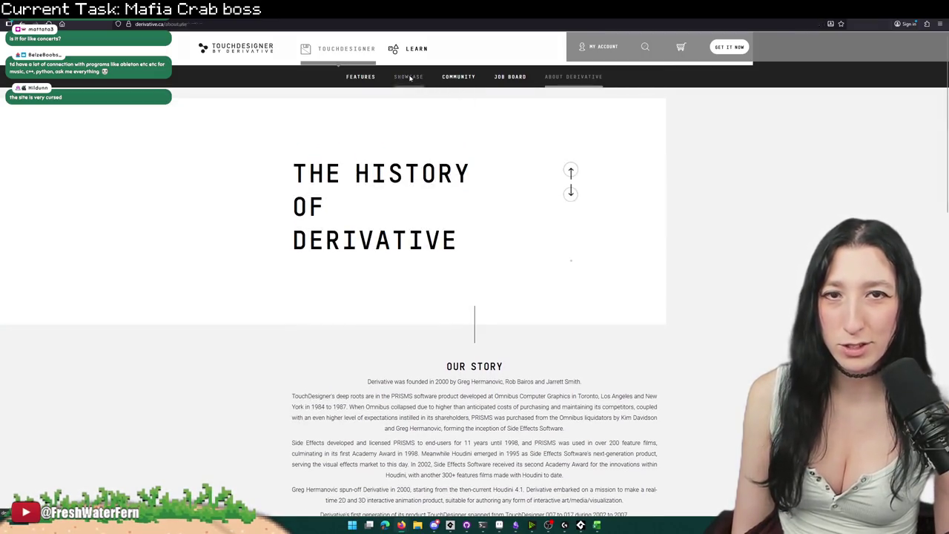
pyautogui.click(364, 78)
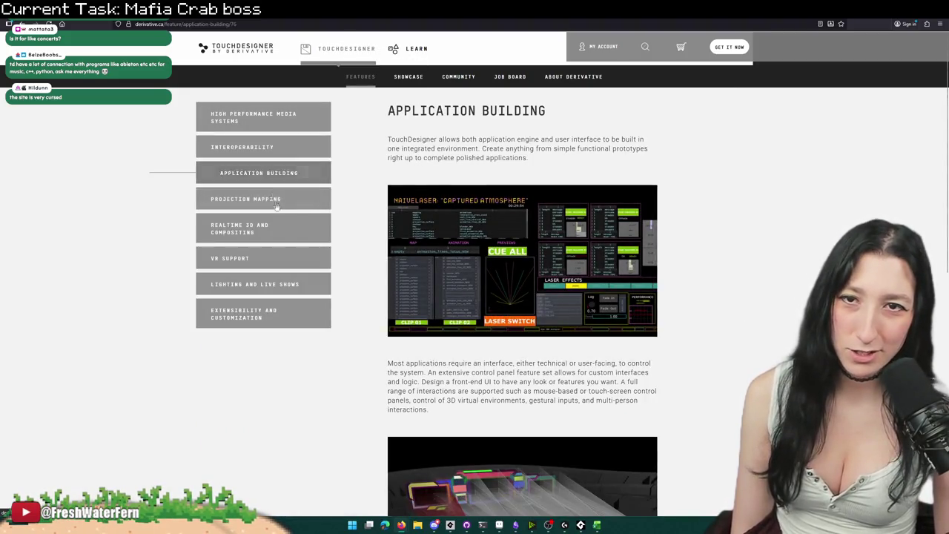
# Step: Highlight the first two feature bullets, then enlarge the NAIVELASER laser-control screenshot
pyautogui.scroll(-3, 267, 203)
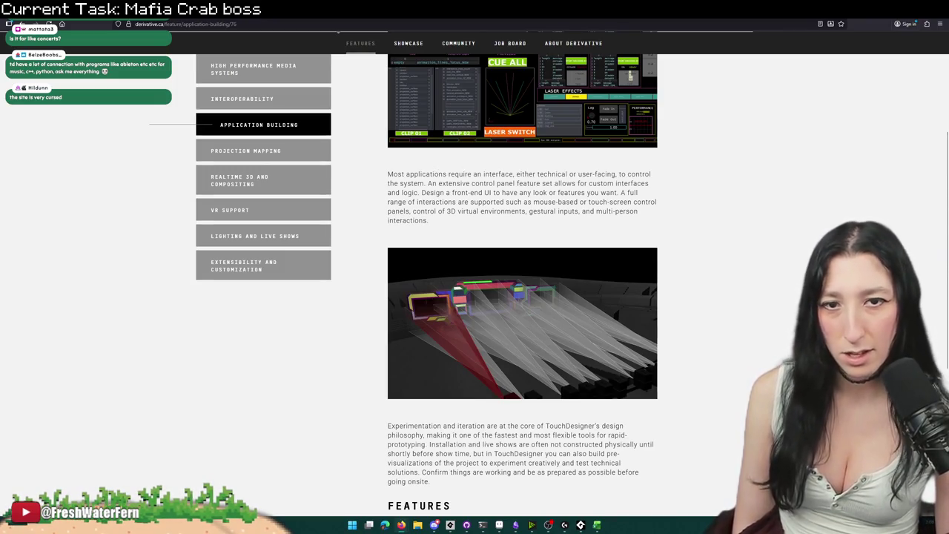
pyautogui.scroll(-4, 546, 201)
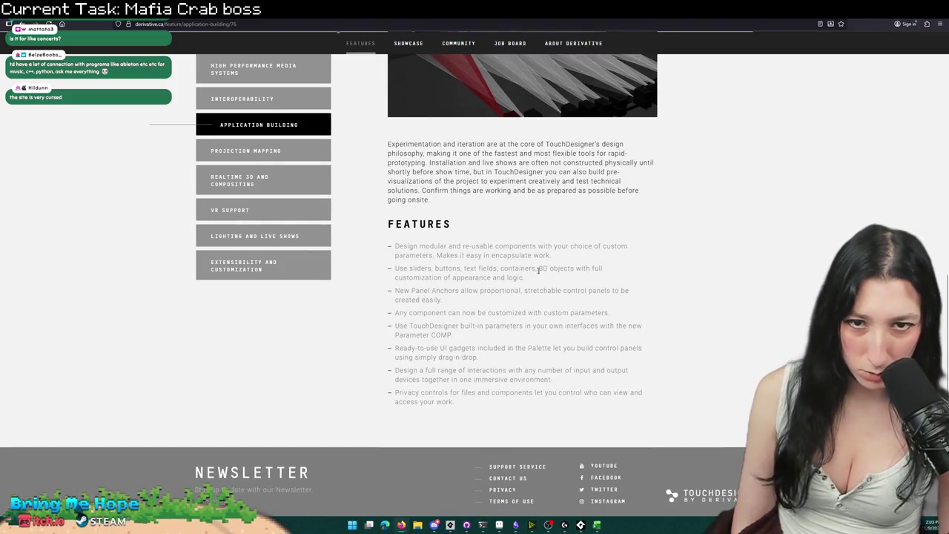
pyautogui.moveTo(564, 258); pyautogui.dragTo(428, 246)
pyautogui.click(455, 290)
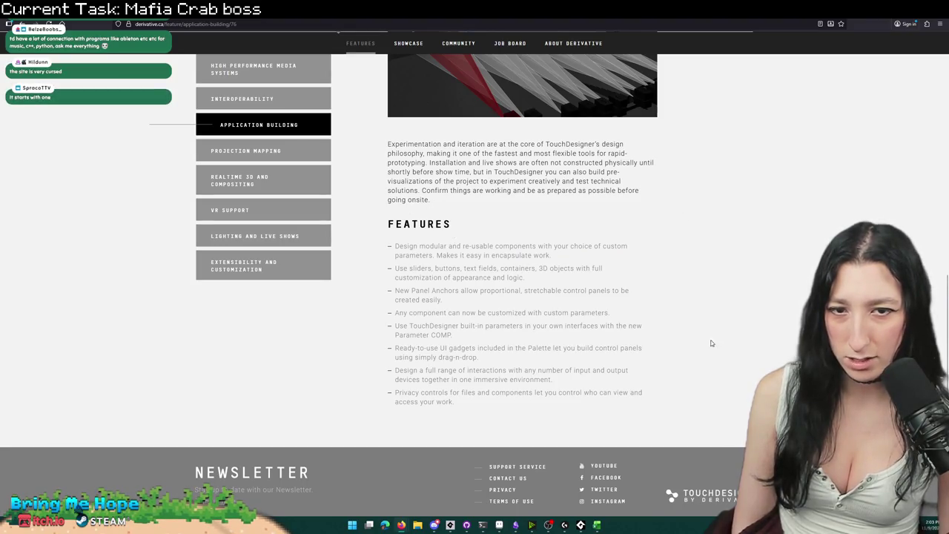
pyautogui.moveTo(545, 286)
pyautogui.mouseDown()
pyautogui.moveTo(415, 268)
pyautogui.moveTo(397, 282)
pyautogui.mouseUp()
pyautogui.click(443, 323)
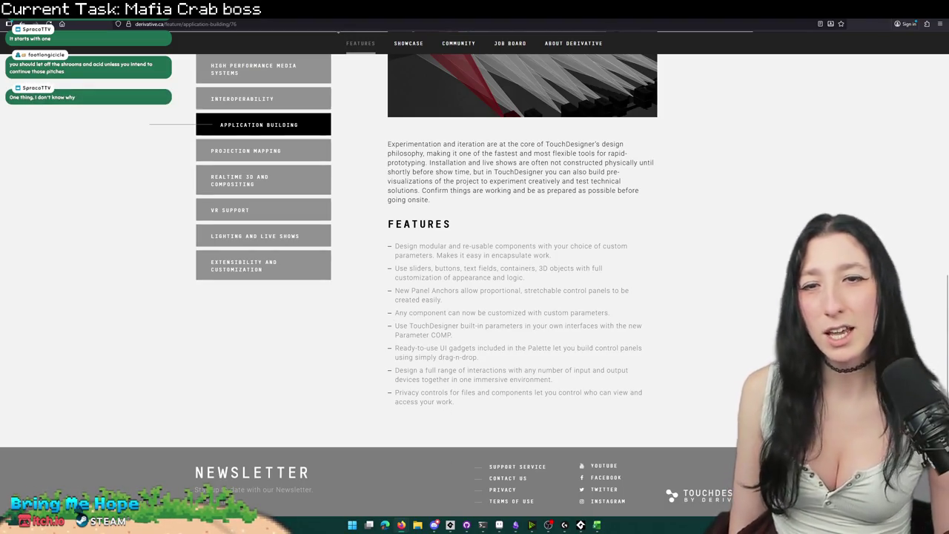
pyautogui.scroll(8, 517, 281)
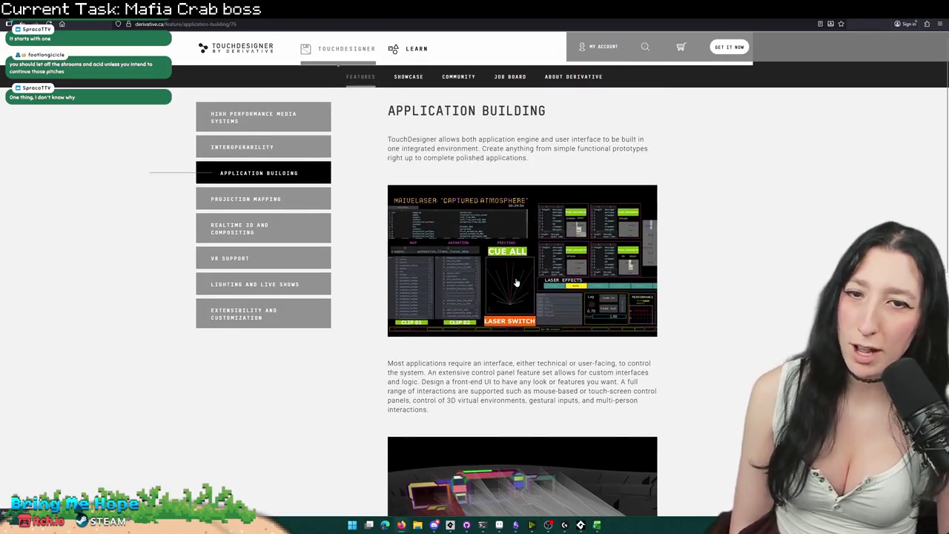
pyautogui.click(517, 282)
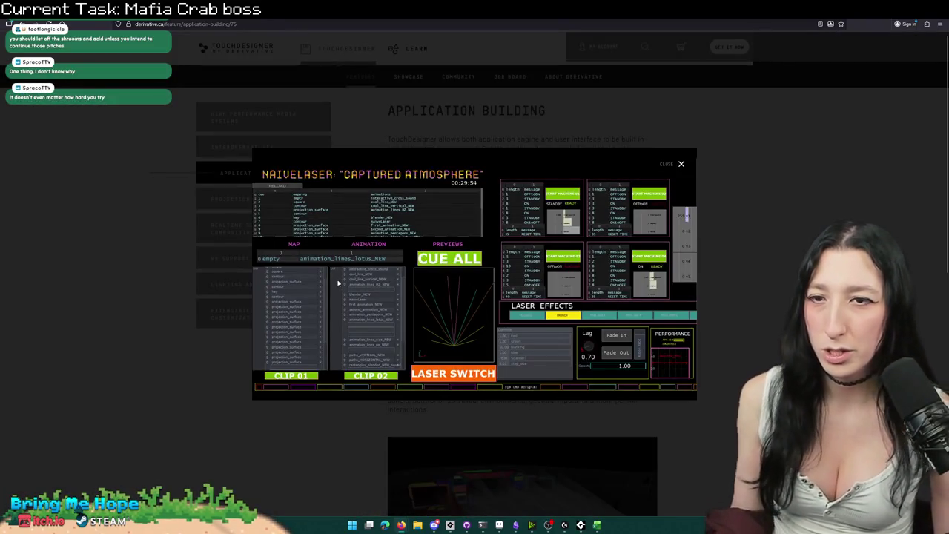
# Step: Zoom the browser in and back out on the screenshot, then return to GameMaker
pyautogui.hotkey('ctrl', '+')
pyautogui.hotkey('ctrl', '+')
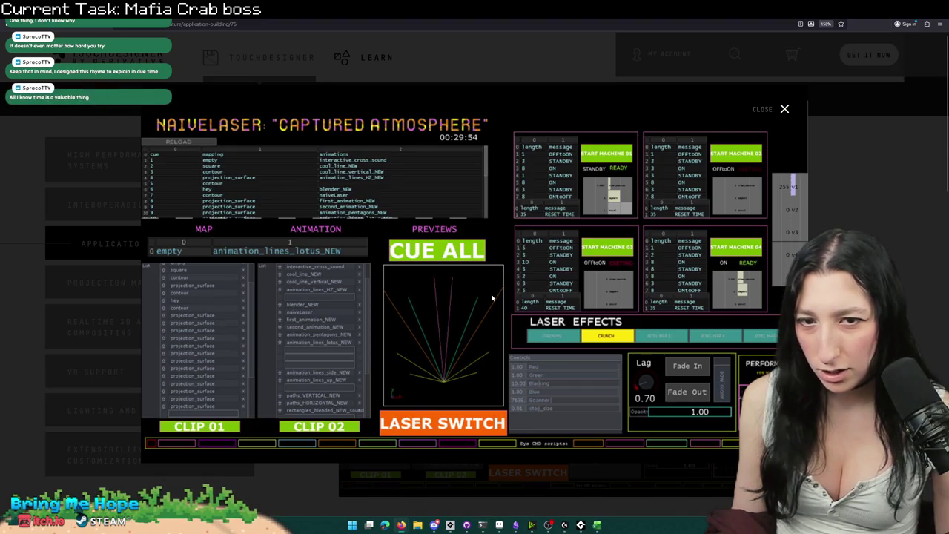
pyautogui.hotkey('ctrl', '-')
pyautogui.hotkey('ctrl', '-')
pyautogui.hotkey('ctrl', '-')
pyautogui.hotkey('ctrl', '+')
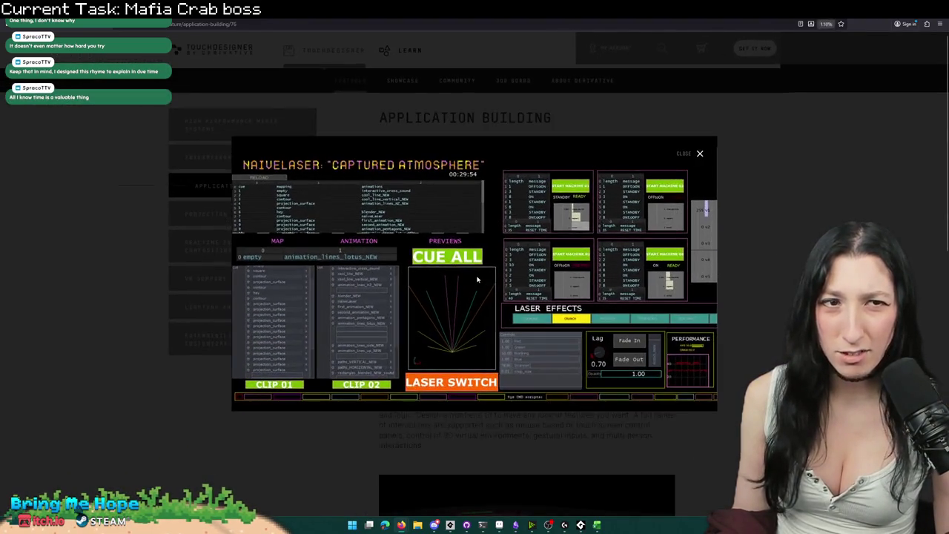
pyautogui.hotkey('ctrl', '-')
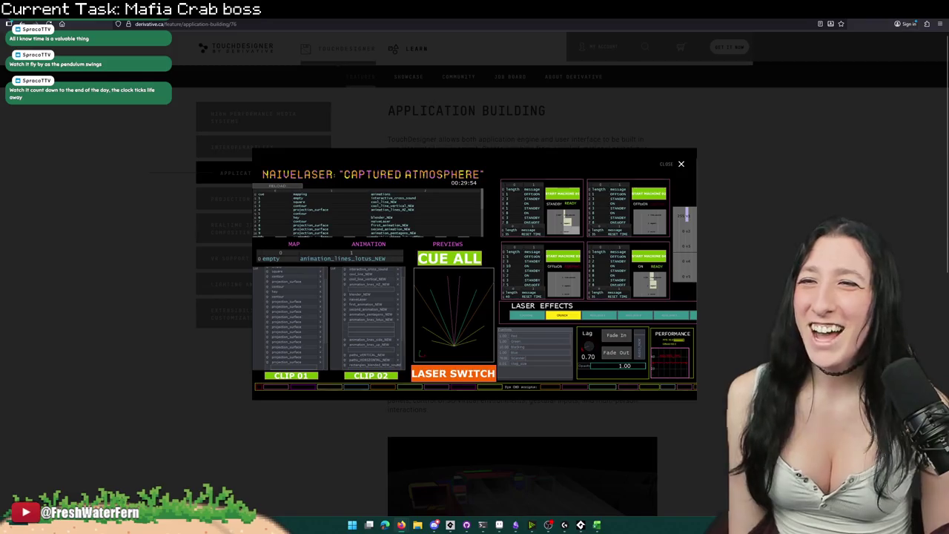
pyautogui.hotkey('alt', 'Tab')
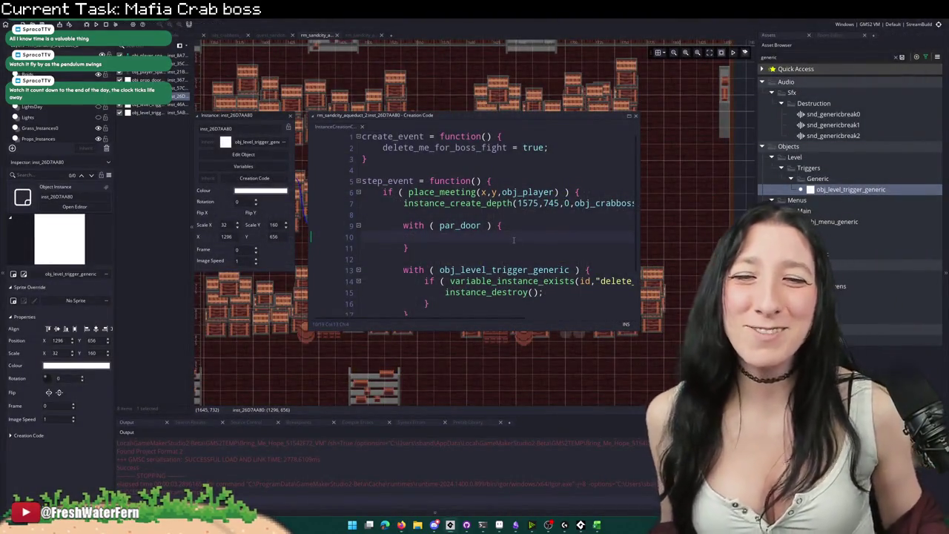
# Step: Add an empty 'if ( door_id == 1000 ) { }' check inside the par_door block, then select a door to verify its door_id
pyautogui.write('ifu')
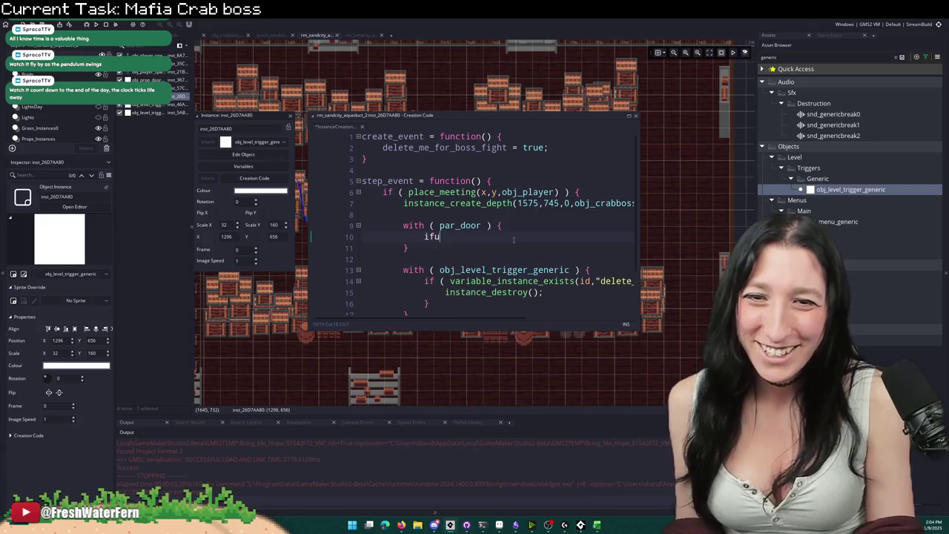
pyautogui.press('BackSpace')
pyautogui.write('( door_id == ')
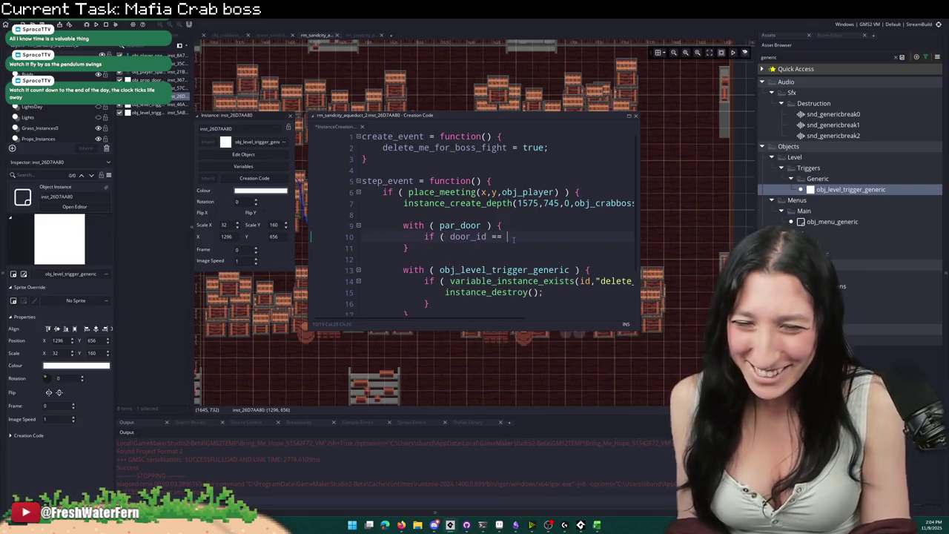
pyautogui.write('1000 ) {')
pyautogui.press('Return')
pyautogui.write('}')
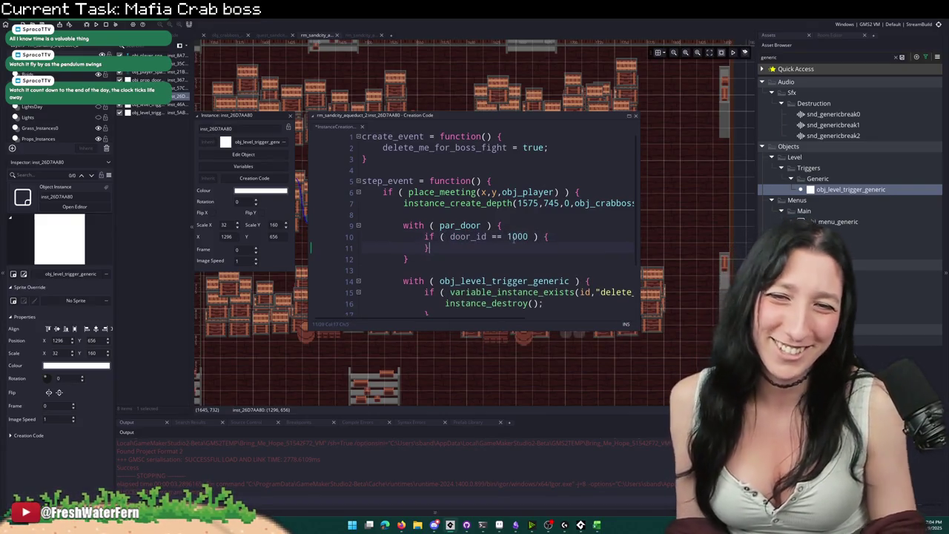
pyautogui.hscroll(-5, 513, 237)
pyautogui.click(479, 235)
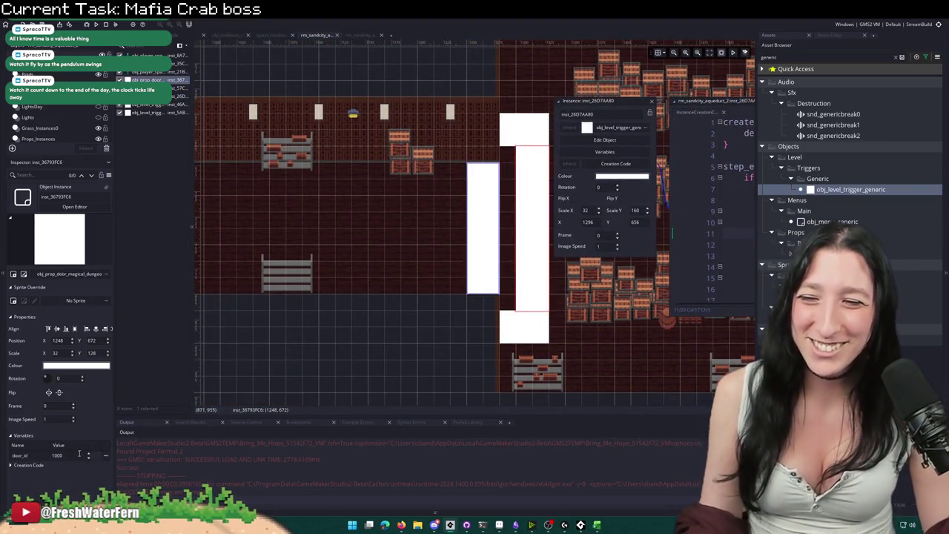
pyautogui.hscroll(5, 559, 304)
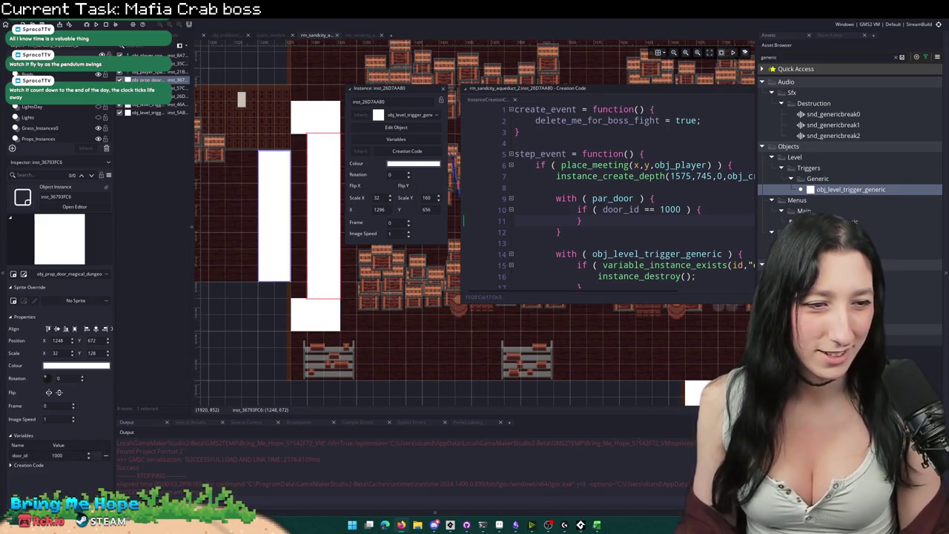
# Step: Add door_set_closed(true); and door_force_state(); inside the door_id == 1000 check using autocomplete
pyautogui.click(711, 209)
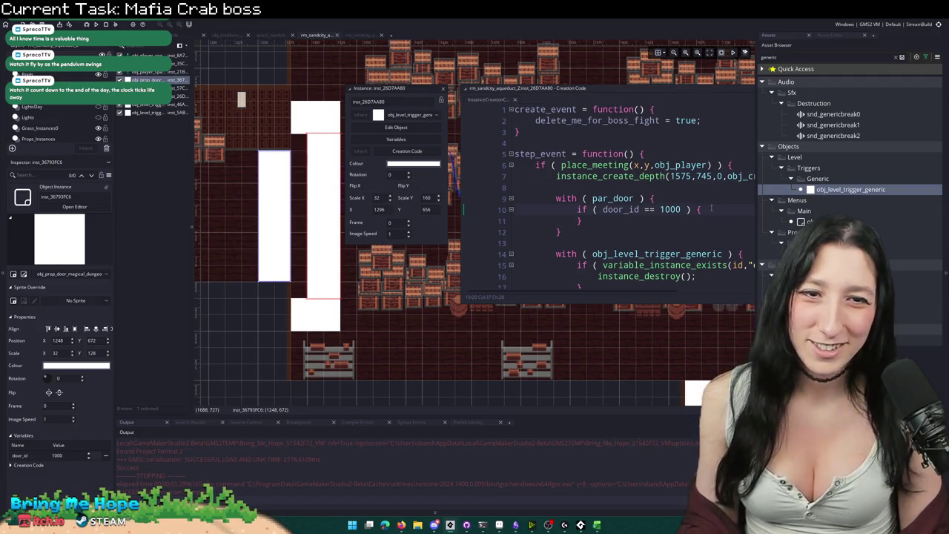
pyautogui.press('Return')
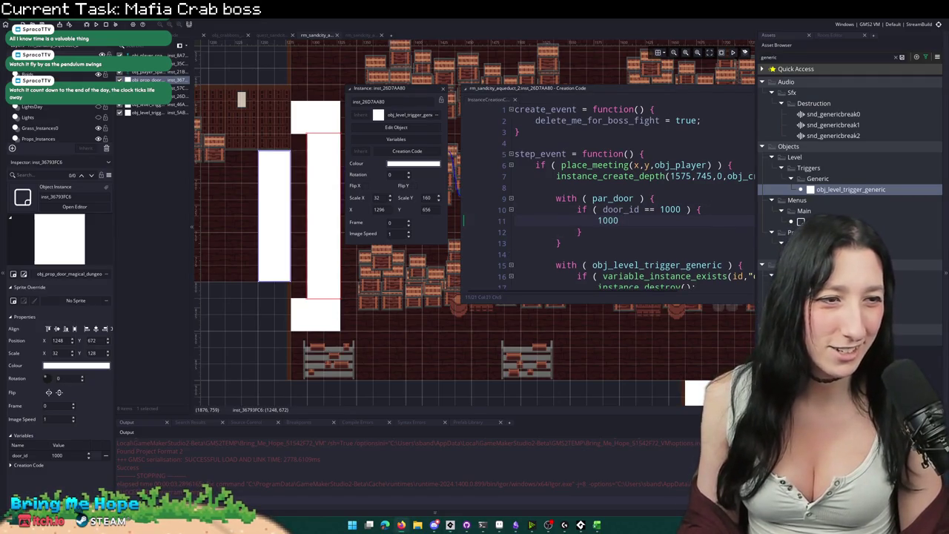
pyautogui.click(720, 214)
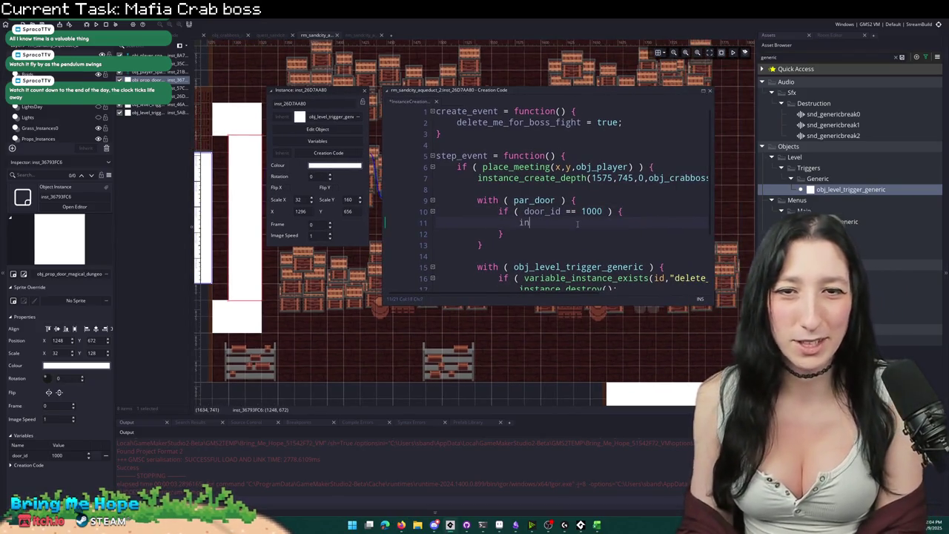
pyautogui.press('BackSpace')
pyautogui.press('BackSpace')
pyautogui.write('ed')
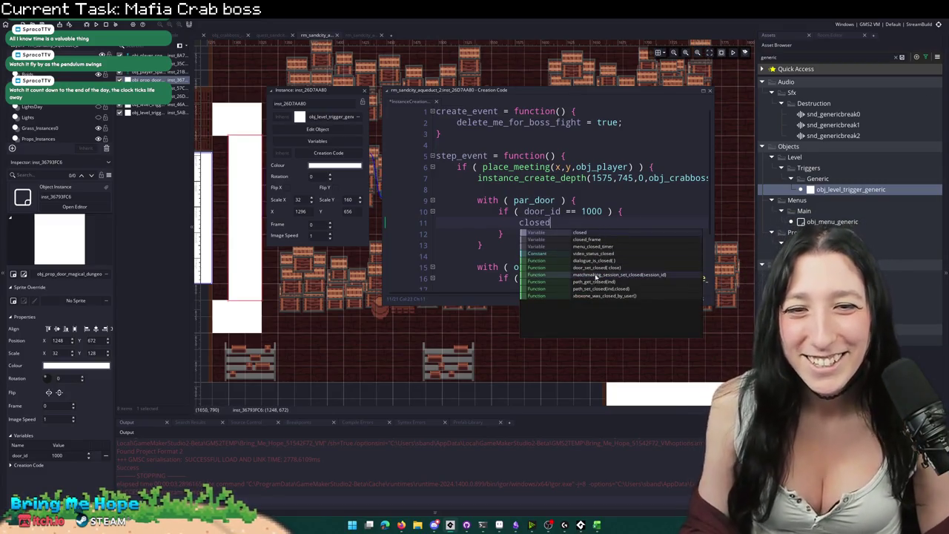
pyautogui.click(602, 267)
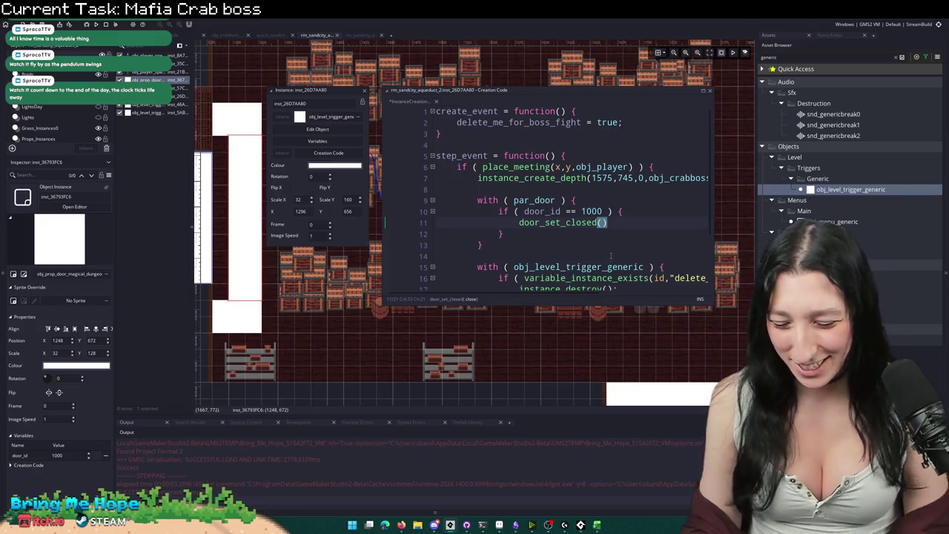
pyautogui.write(')')
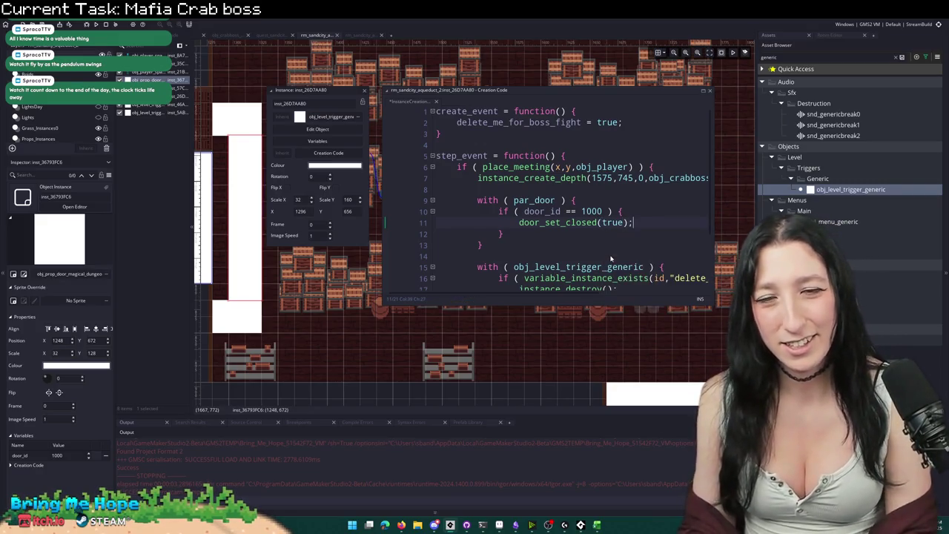
pyautogui.press('Return')
pyautogui.write('force')
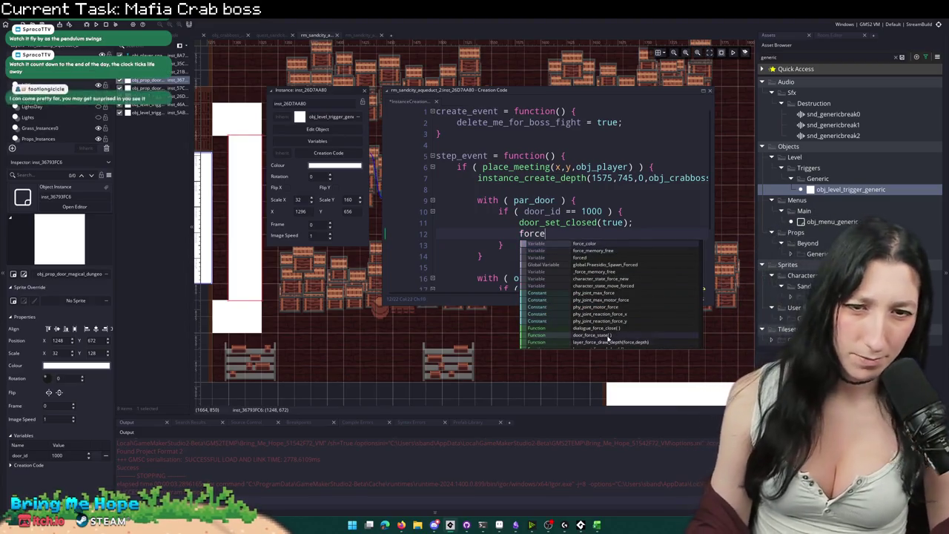
pyautogui.click(604, 335)
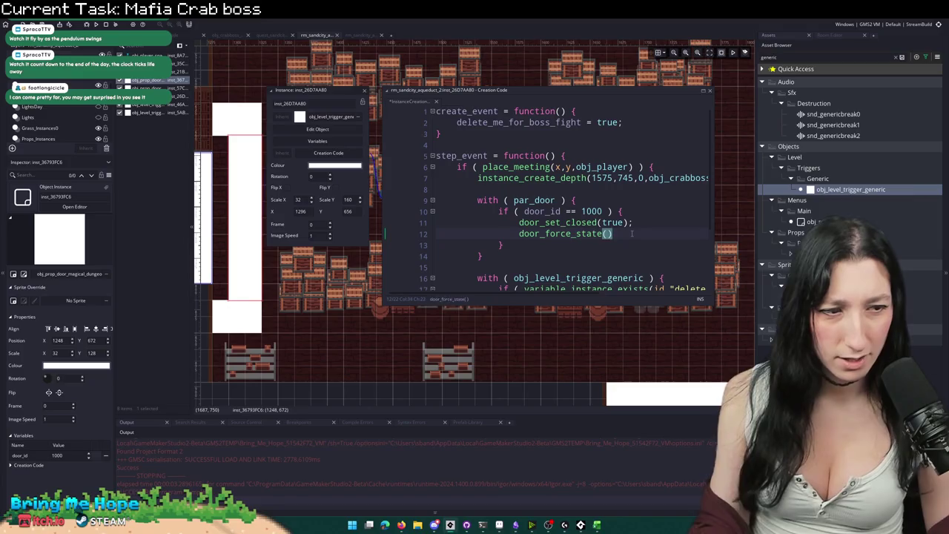
pyautogui.write(')')
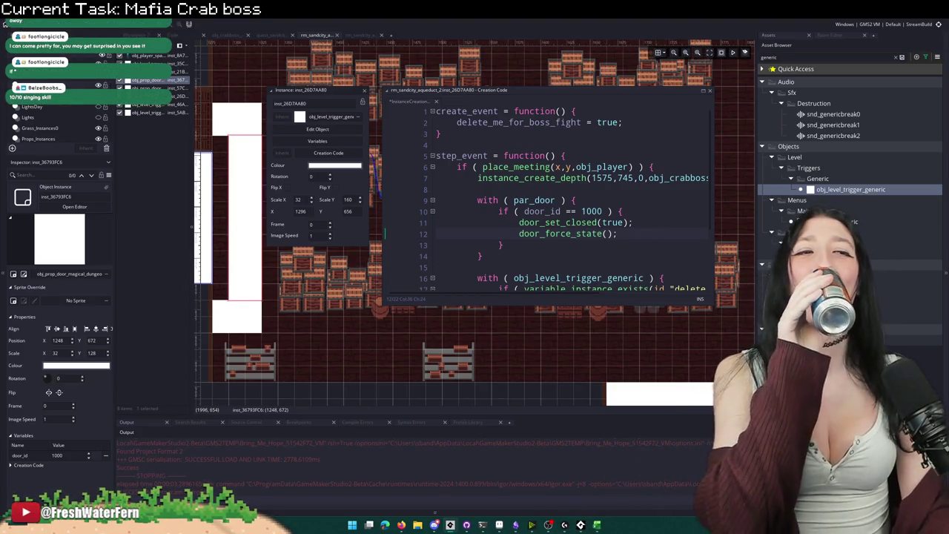
pyautogui.click(492, 254)
# Step: Select all of this trigger's door-closing creation code and close its properties
pyautogui.moveTo(492, 254); pyautogui.dragTo(478, 200)
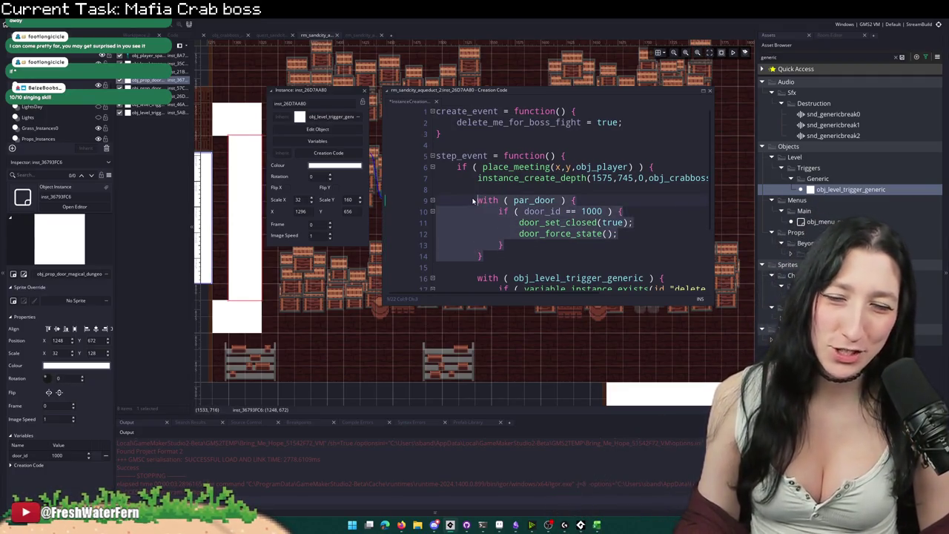
pyautogui.click(491, 223)
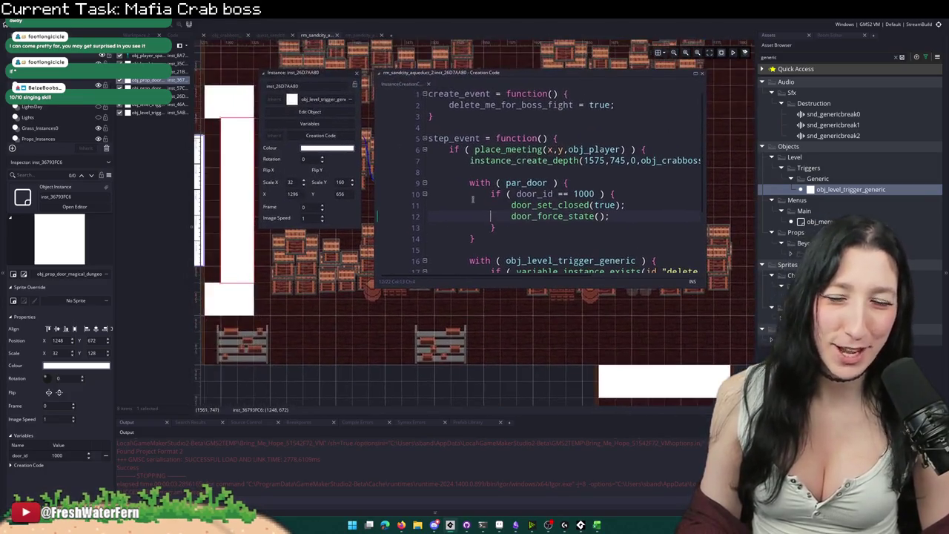
pyautogui.hotkey('ctrl', 'a')
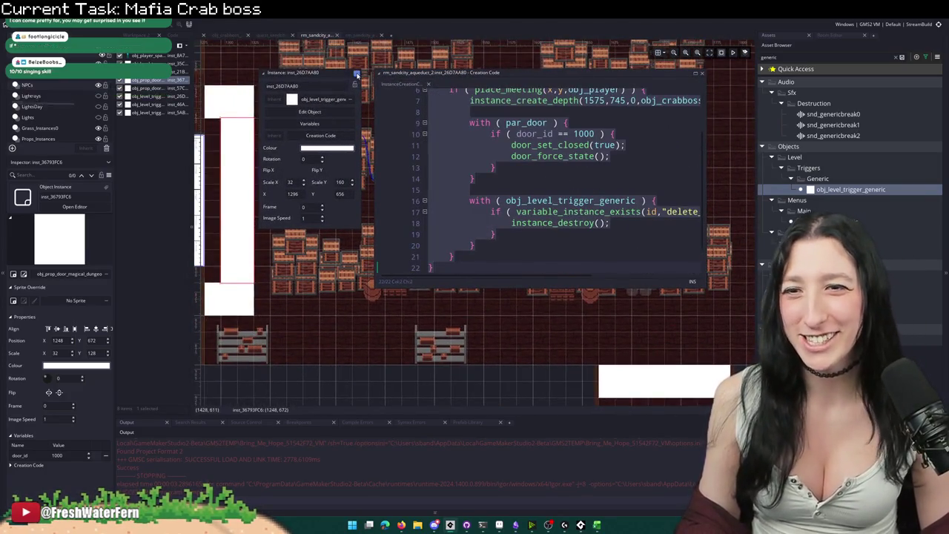
pyautogui.click(355, 75)
# Step: Open the creation code of two other obj_level_trigger_generic instances to give them the same code
pyautogui.doubleClick(404, 81)
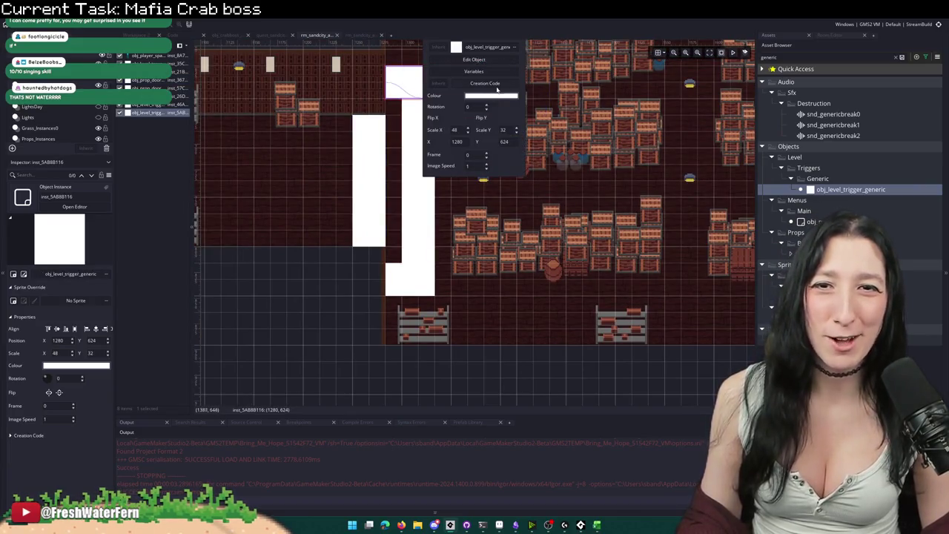
pyautogui.click(485, 83)
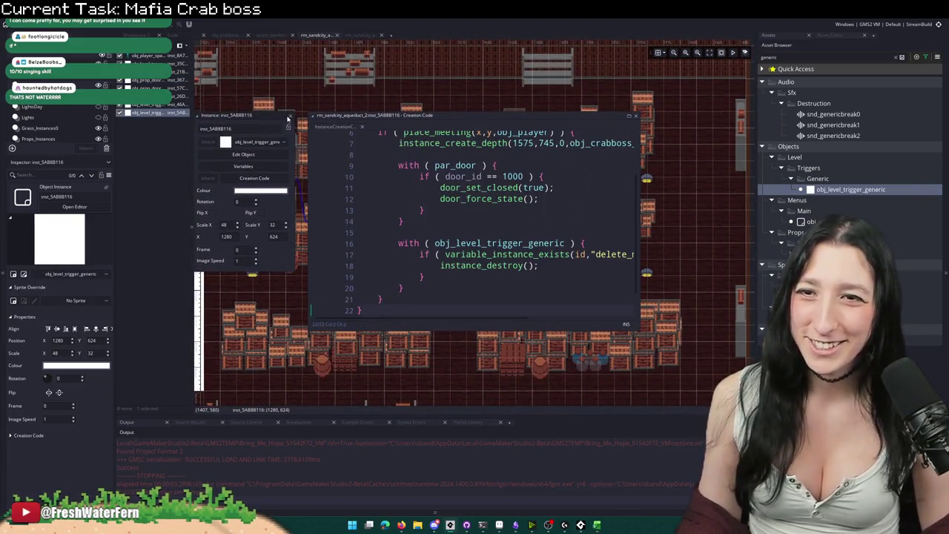
pyautogui.click(287, 117)
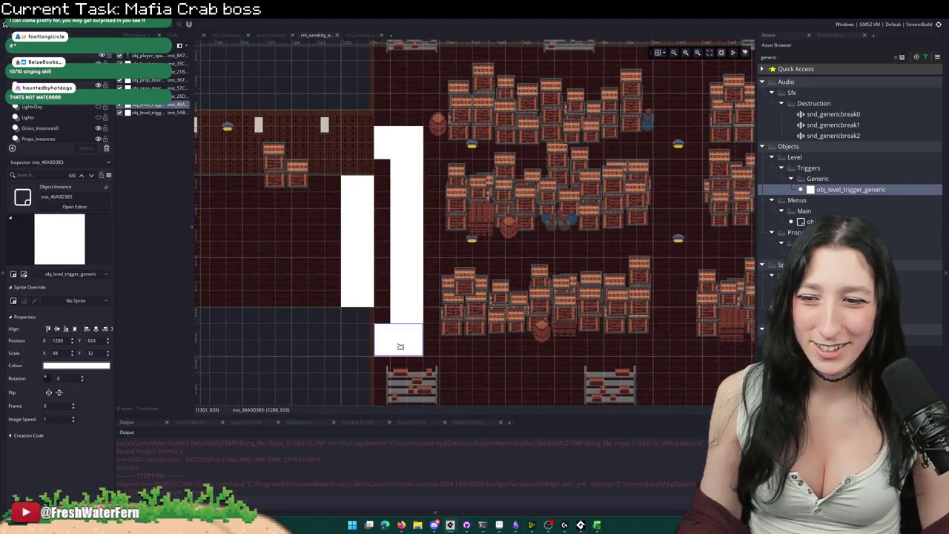
pyautogui.doubleClick(397, 346)
pyautogui.click(451, 341)
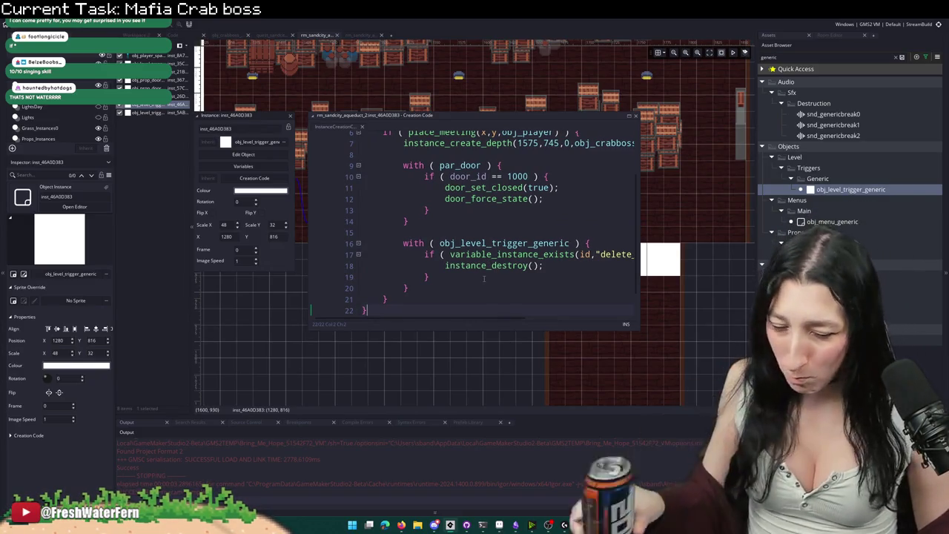
pyautogui.moveTo(296, 111); pyautogui.dragTo(416, 144)
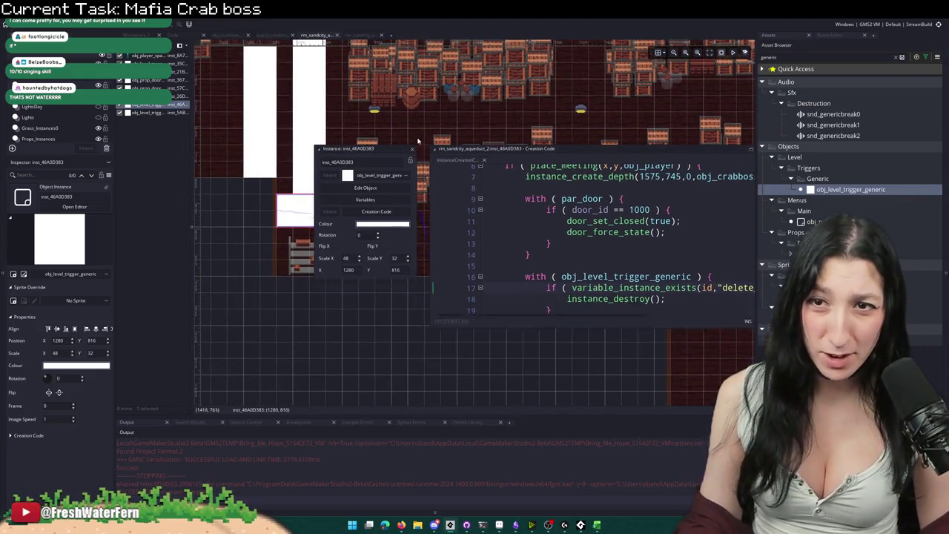
pyautogui.click(413, 149)
pyautogui.scroll(2, 398, 227)
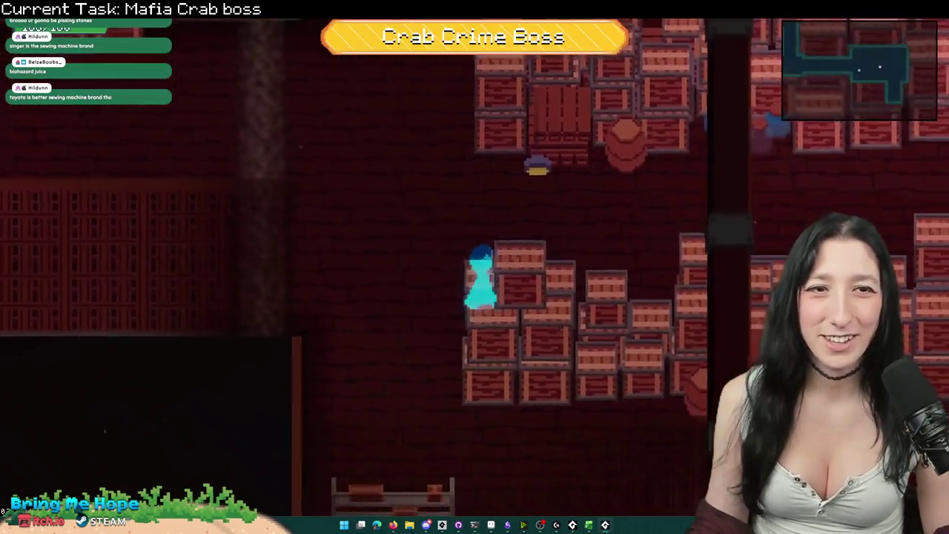
# Step: Run through the warehouse to the Crab Crime Boss in the crate room, then close the game
pyautogui.press('a')
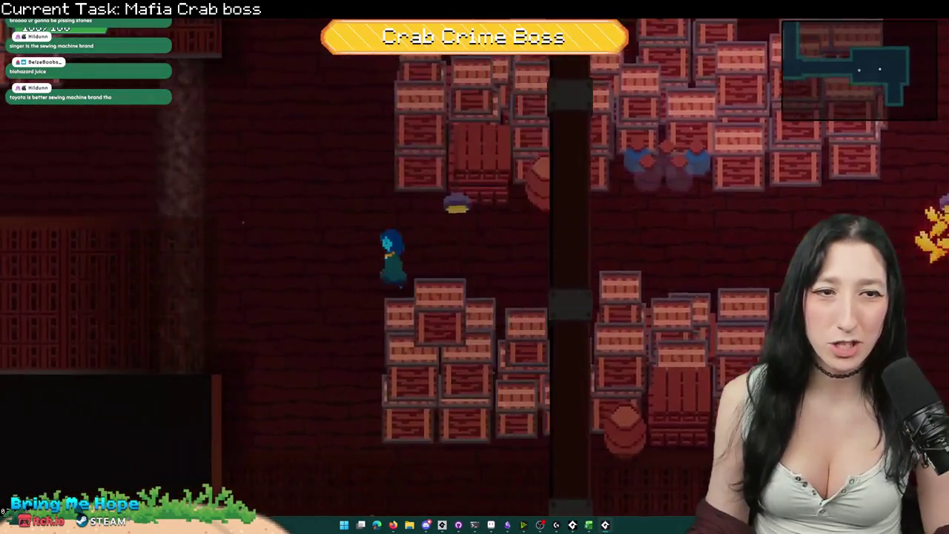
pyautogui.press('s')
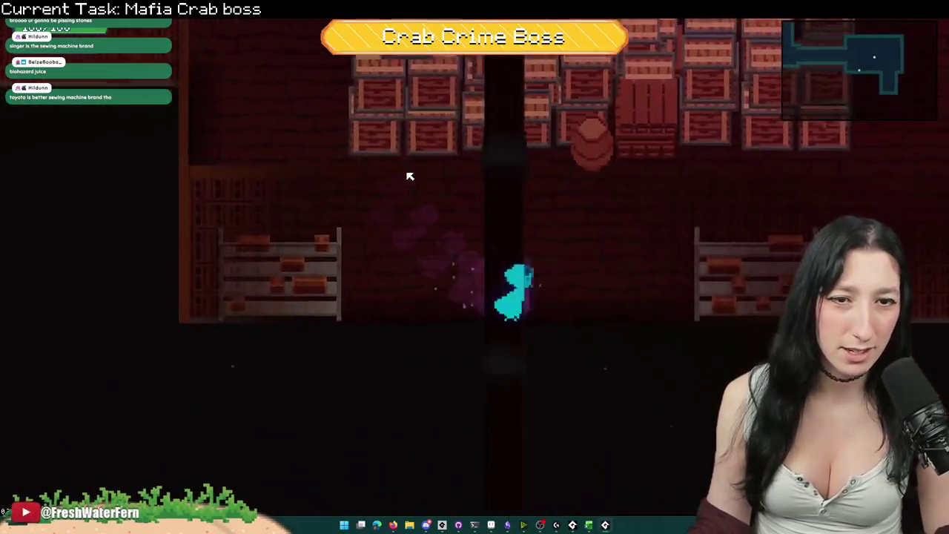
pyautogui.press('d')
pyautogui.press('w')
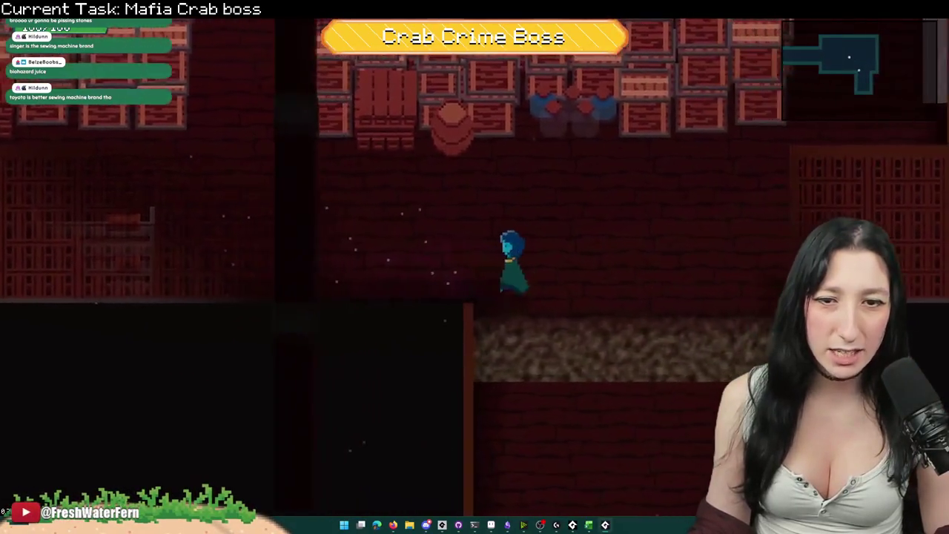
pyautogui.press('w')
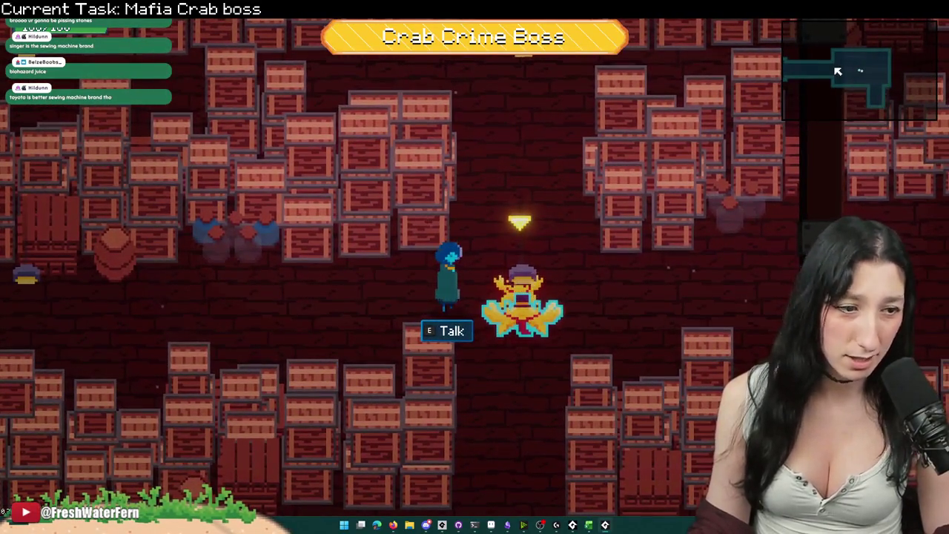
pyautogui.hotkey('alt', 'F4')
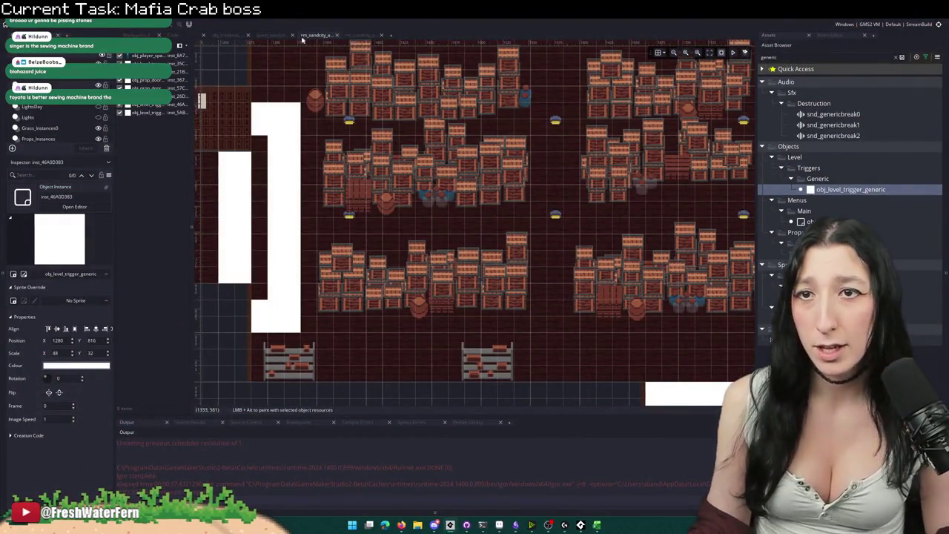
# Step: Change the Crab Boss move coordinates on line 416 of quest_sandcity to 9999, 9999, then bring up Aseprite
pyautogui.click(273, 36)
pyautogui.scroll(-1, 519, 223)
pyautogui.click(608, 237)
pyautogui.press('Down')
pyautogui.doubleClick(535, 248)
pyautogui.write('99')
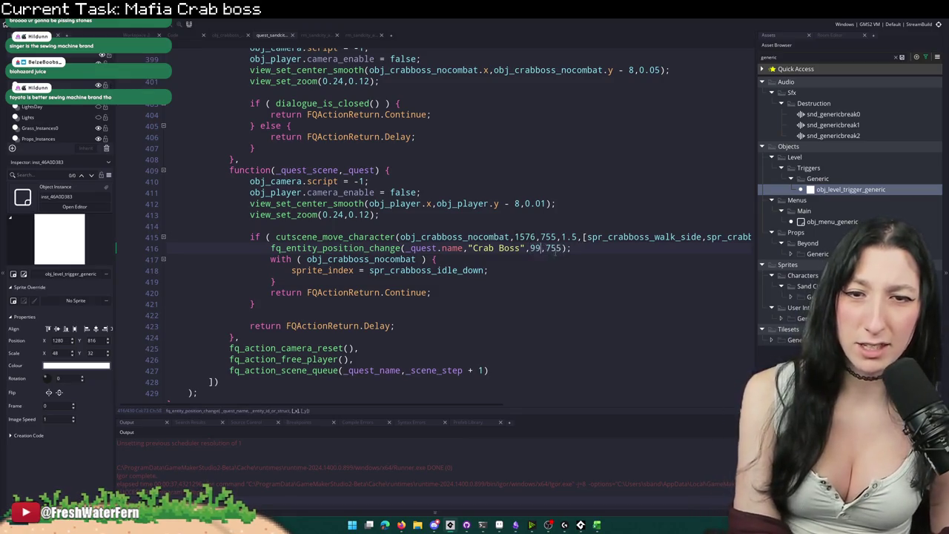
pyautogui.doubleClick(564, 248)
pyautogui.write('9999')
pyautogui.click(596, 248)
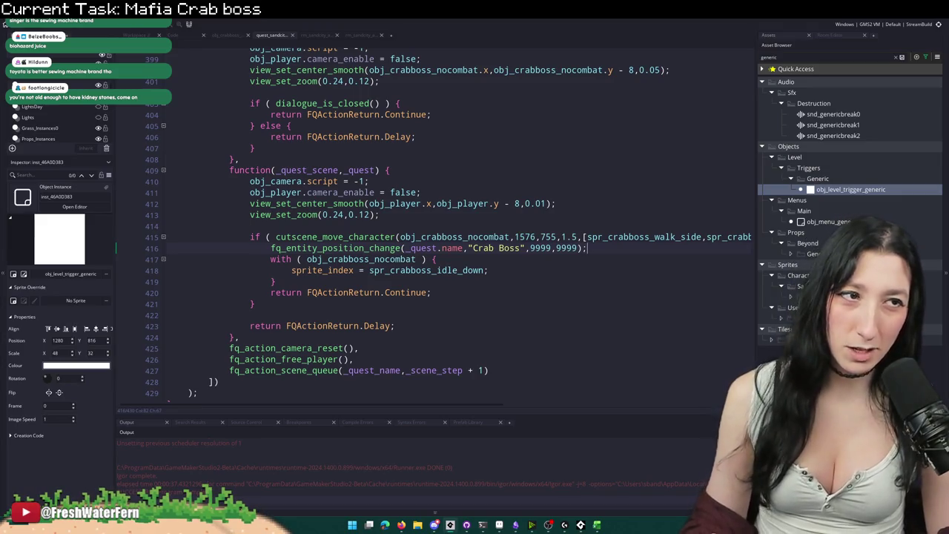
pyautogui.click(499, 524)
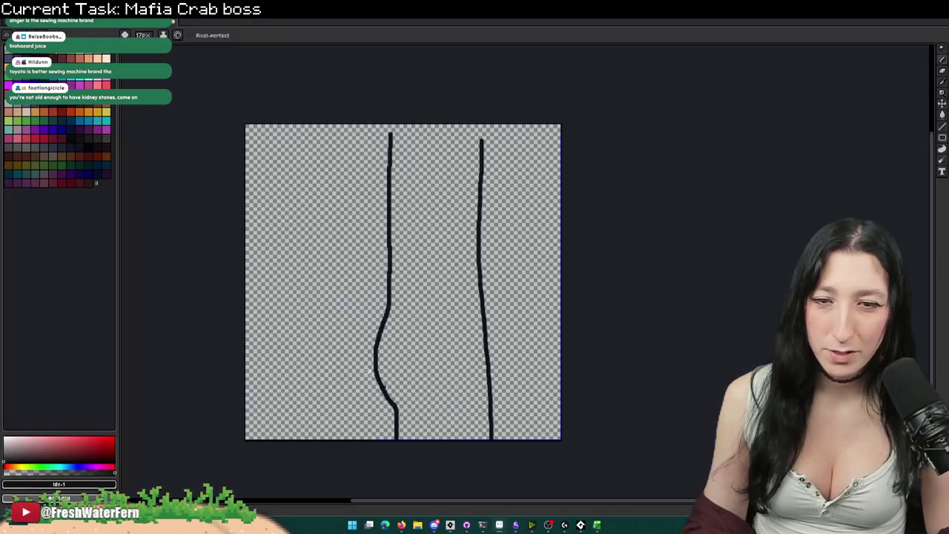
# Step: Undo the two stray lines and the discarded test strokes to clear the canvas
pyautogui.hotkey('ctrl', 'z')
pyautogui.hotkey('ctrl', 'z')
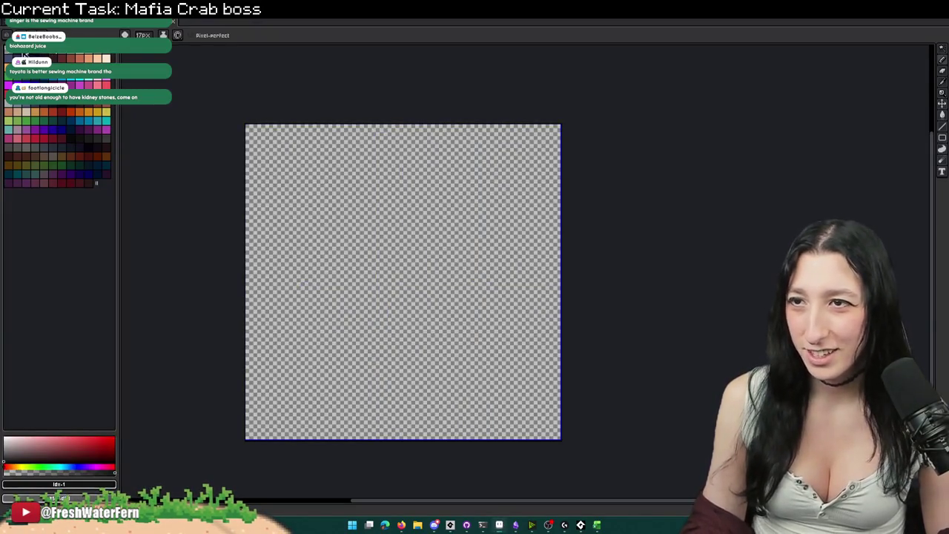
pyautogui.scroll(3, 387, 220)
pyautogui.scroll(-1, 387, 220)
pyautogui.moveTo(384, 206); pyautogui.dragTo(408, 239)
pyautogui.hotkey('ctrl', 'z')
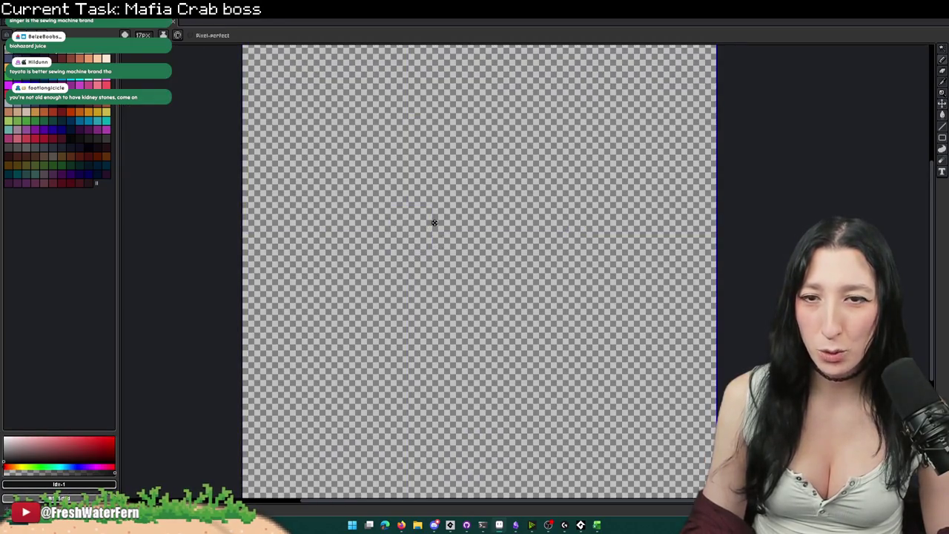
pyautogui.moveTo(495, 221)
pyautogui.mouseDown()
pyautogui.moveTo(438, 202)
pyautogui.moveTo(492, 262)
pyautogui.moveTo(497, 227)
pyautogui.moveTo(439, 265)
pyautogui.moveTo(498, 239)
pyautogui.moveTo(478, 232)
pyautogui.mouseUp()
pyautogui.hotkey('ctrl', 'z')
# Step: Shrink the brush to 9px and draw the face's two eyes and smile in black
pyautogui.scroll(4, 462, 240)
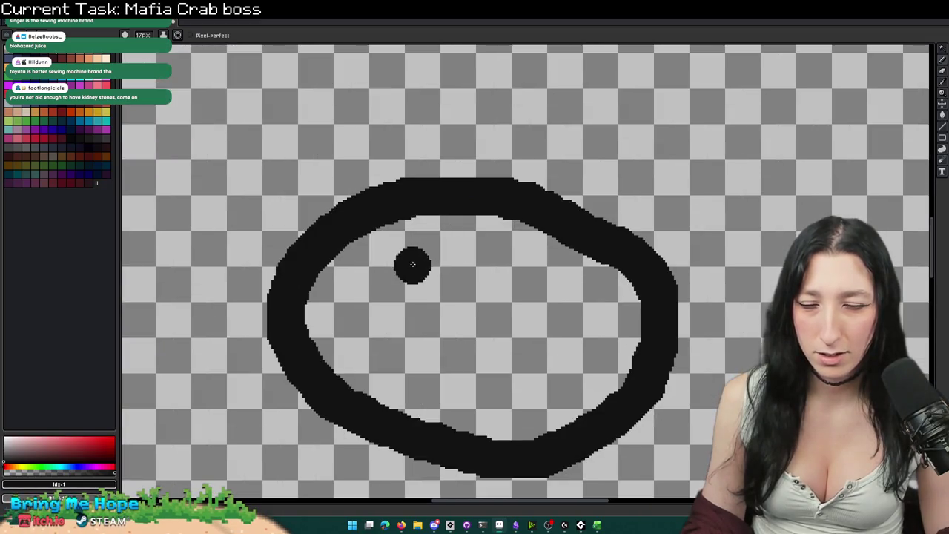
pyautogui.press('-')
pyautogui.press('-')
pyautogui.press('-')
pyautogui.moveTo(396, 269)
pyautogui.mouseDown()
pyautogui.moveTo(432, 247)
pyautogui.moveTo(449, 268)
pyautogui.mouseUp()
pyautogui.moveTo(515, 282); pyautogui.dragTo(575, 293)
pyautogui.moveTo(419, 330)
pyautogui.mouseDown()
pyautogui.moveTo(493, 389)
pyautogui.moveTo(526, 364)
pyautogui.mouseUp()
pyautogui.scroll(-5, 496, 347)
pyautogui.scroll(3, 523, 326)
# Step: Draw the stick figure's body, both arms and two legs in black
pyautogui.moveTo(389, 372); pyautogui.dragTo(382, 499)
pyautogui.moveTo(305, 368); pyautogui.dragTo(385, 433)
pyautogui.moveTo(410, 452); pyautogui.dragTo(413, 379)
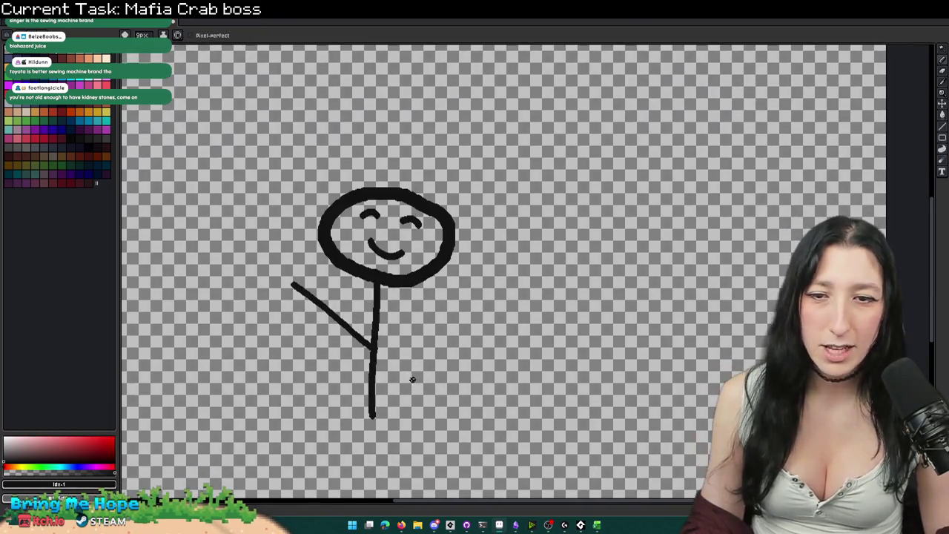
pyautogui.moveTo(374, 346); pyautogui.dragTo(466, 300)
pyautogui.moveTo(408, 379); pyautogui.dragTo(407, 357)
pyautogui.moveTo(370, 379)
pyautogui.mouseDown()
pyautogui.moveTo(334, 446)
pyautogui.moveTo(393, 400)
pyautogui.moveTo(428, 439)
pyautogui.mouseUp()
pyautogui.scroll(-3, 438, 415)
pyautogui.scroll(3, 448, 409)
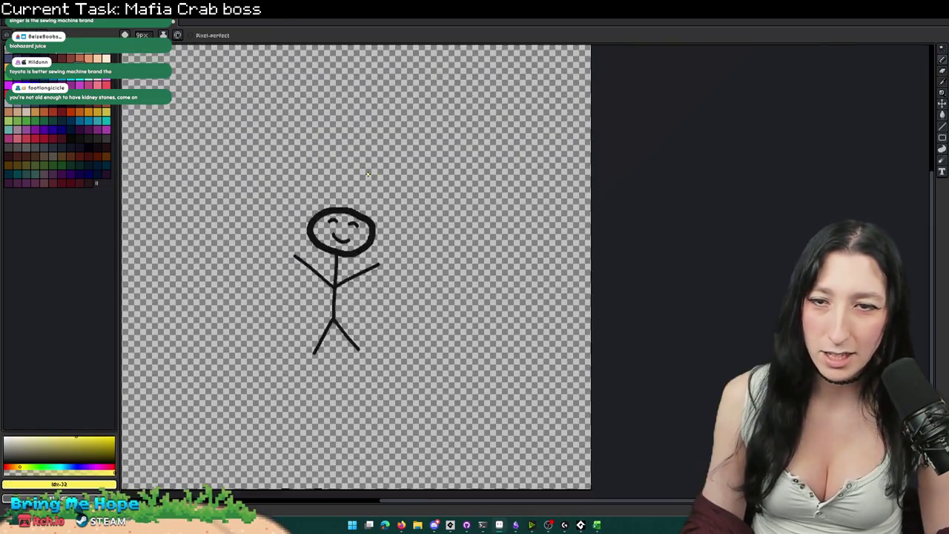
pyautogui.scroll(-2, 366, 177)
# Step: Draw a sun outline in the top-right and bucket-fill it solid yellow
pyautogui.moveTo(368, 163); pyautogui.dragTo(398, 224)
pyautogui.hotkey('ctrl', 'z')
pyautogui.moveTo(613, 140)
pyautogui.mouseDown()
pyautogui.moveTo(567, 141)
pyautogui.moveTo(576, 196)
pyautogui.moveTo(627, 170)
pyautogui.moveTo(607, 141)
pyautogui.mouseUp()
pyautogui.press('g')
pyautogui.click(587, 169)
pyautogui.press('b')
# Step: Add five ray strokes around the yellow sun
pyautogui.moveTo(540, 156); pyautogui.dragTo(518, 153)
pyautogui.moveTo(581, 134); pyautogui.dragTo(571, 121)
pyautogui.moveTo(543, 213); pyautogui.dragTo(532, 232)
pyautogui.moveTo(599, 223); pyautogui.dragTo(604, 260)
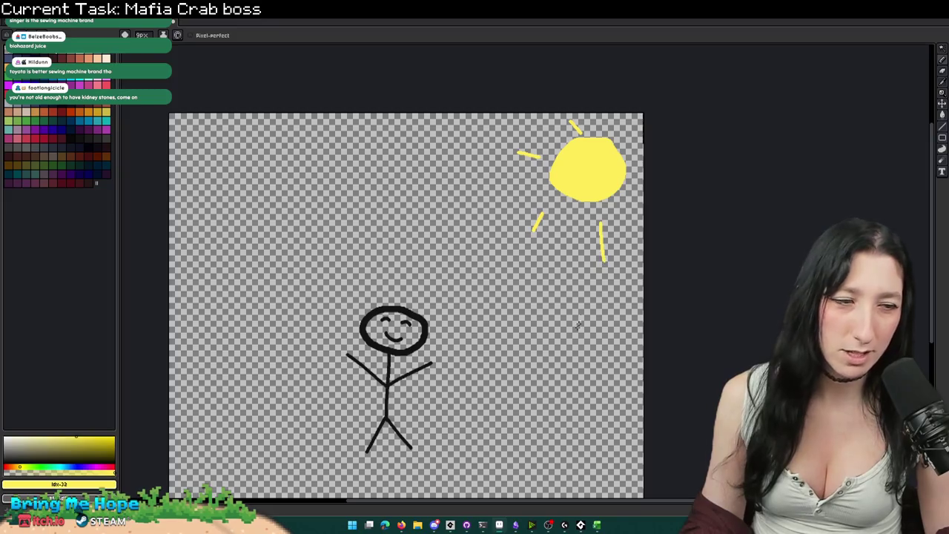
pyautogui.moveTo(541, 363); pyautogui.dragTo(579, 319)
pyautogui.press('Tab')
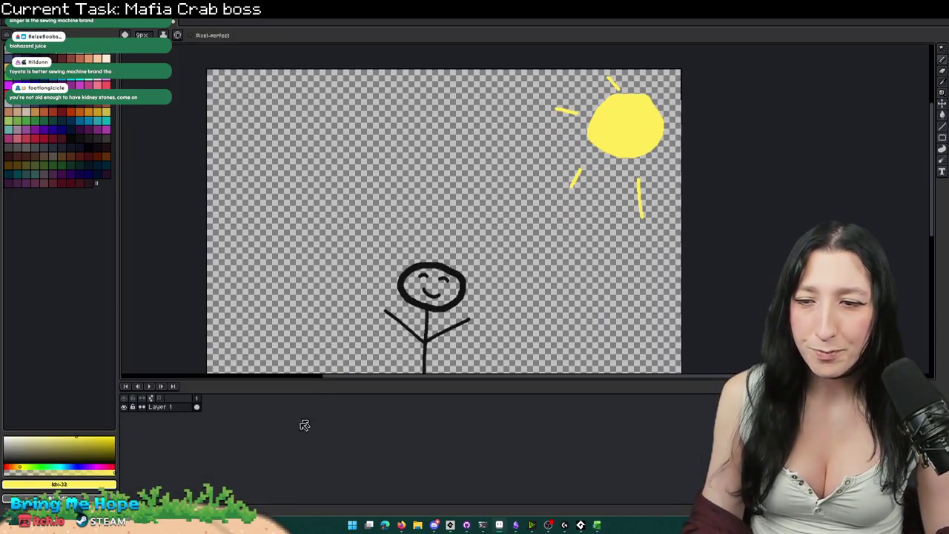
# Step: Move Layer 2 beneath Layer 1 and bucket-fill it with teal
pyautogui.moveTo(175, 410)
pyautogui.mouseDown()
pyautogui.moveTo(191, 404)
pyautogui.moveTo(189, 423)
pyautogui.mouseUp()
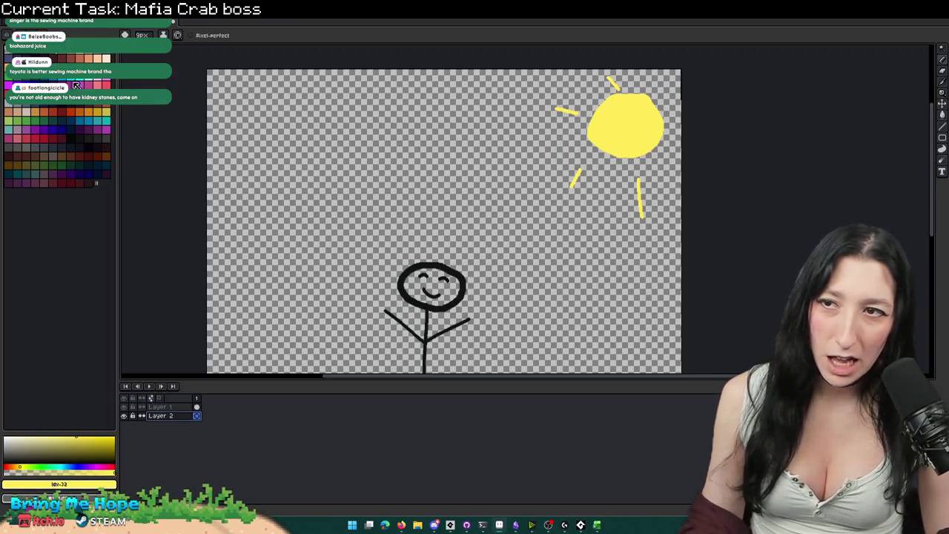
pyautogui.click(79, 86)
pyautogui.click(94, 120)
pyautogui.press('g')
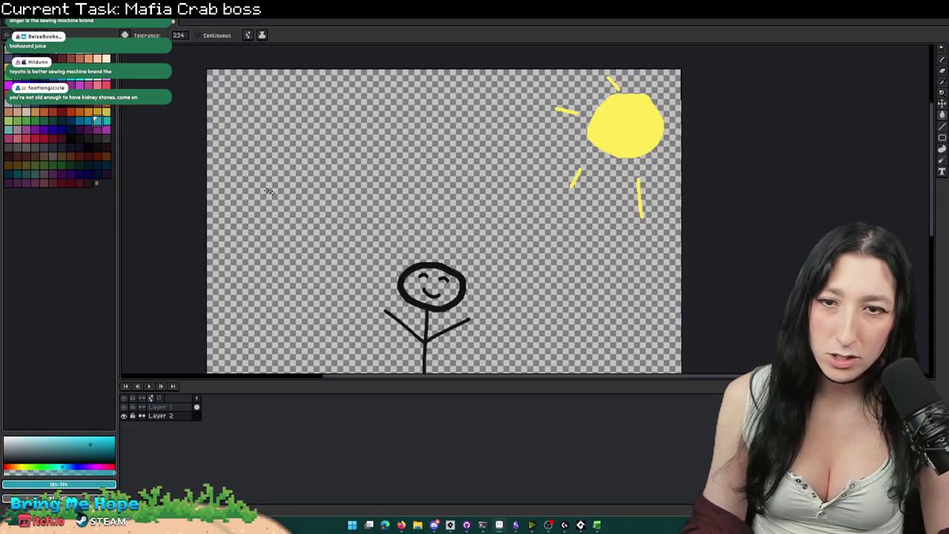
pyautogui.click(361, 256)
# Step: Zoom and pan to recentre the canvas and check the teal backdrop
pyautogui.scroll(-1, 361, 256)
pyautogui.scroll(2, 361, 266)
pyautogui.scroll(-1, 361, 266)
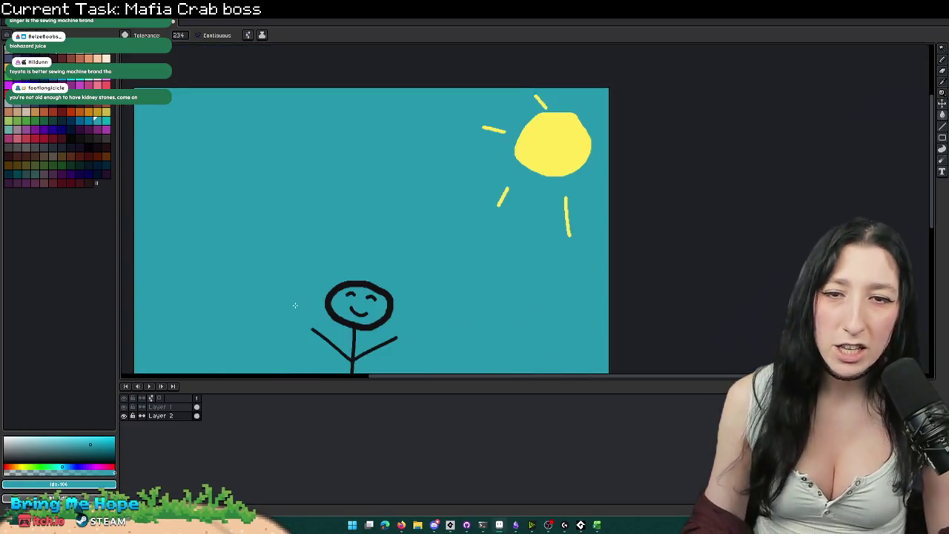
pyautogui.scroll(1, 296, 303)
pyautogui.scroll(-1, 297, 303)
pyautogui.moveTo(296, 304)
pyautogui.mouseDown()
pyautogui.moveTo(331, 237)
pyautogui.moveTo(339, 350)
pyautogui.moveTo(361, 338)
pyautogui.moveTo(373, 282)
pyautogui.mouseUp()
pyautogui.scroll(1, 331, 237)
pyautogui.scroll(1, 361, 338)
pyautogui.scroll(-1, 373, 281)
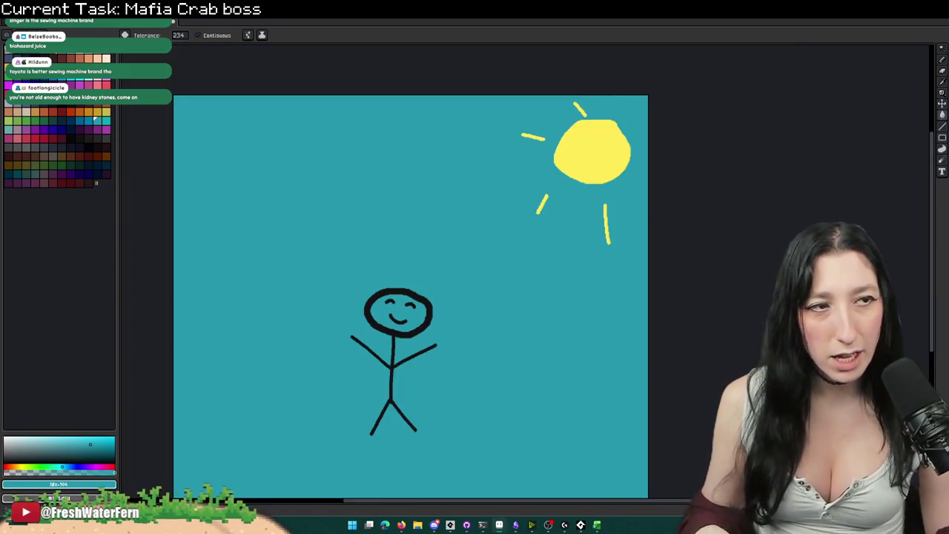
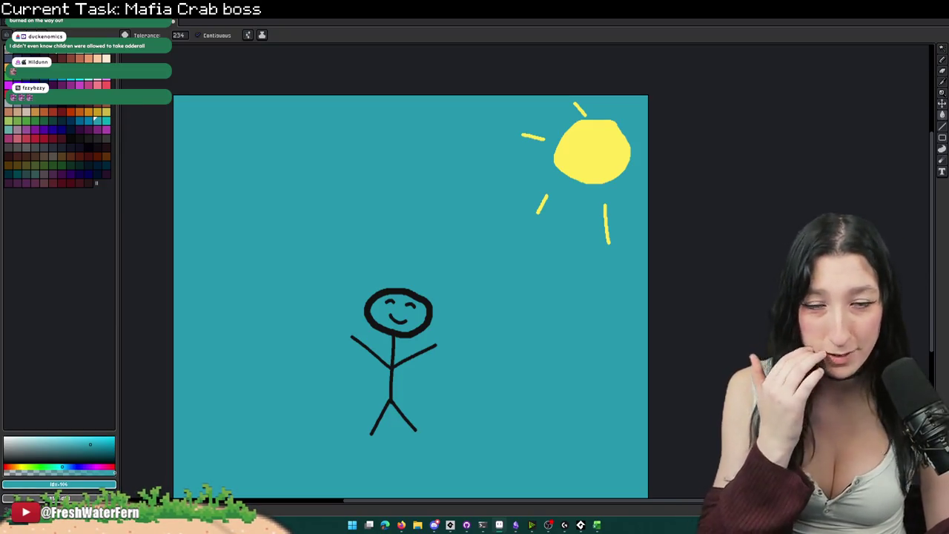
# Step: Switch from the Aseprite stick-figure doodle back to the GameMaker Studio 2 window
pyautogui.moveTo(581, 521)
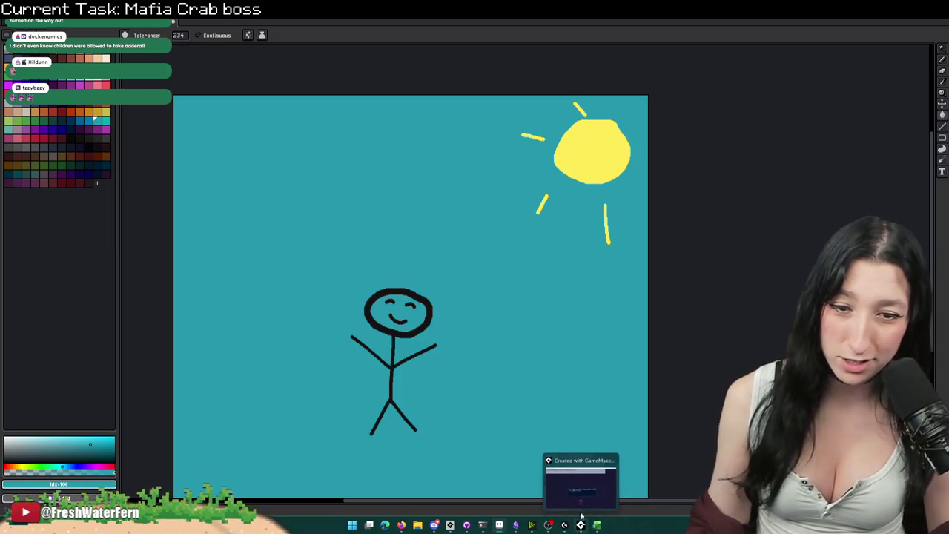
pyautogui.click(450, 524)
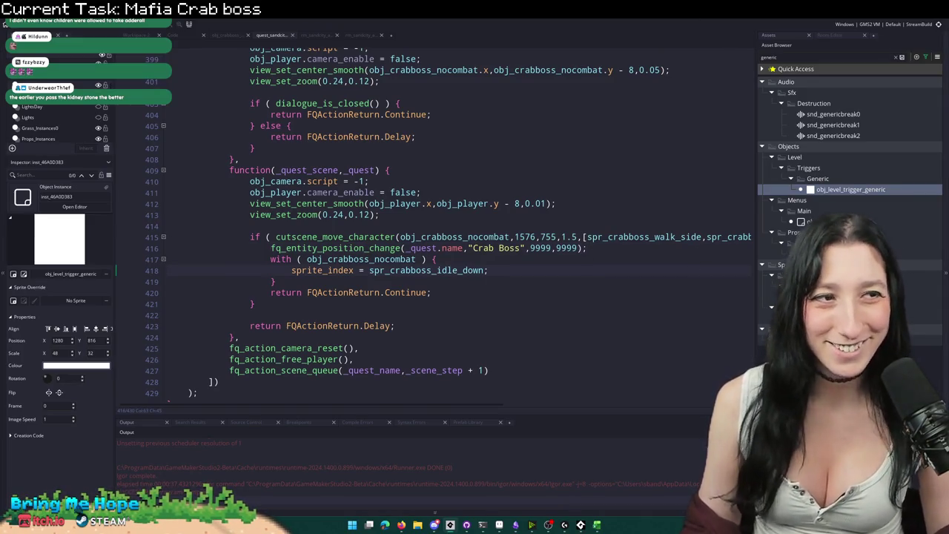
# Step: Move from the cutscene code through the rm_sandcity_aqueduct_2 room and crab boss End Step tabs to the object workspace
pyautogui.click(669, 247)
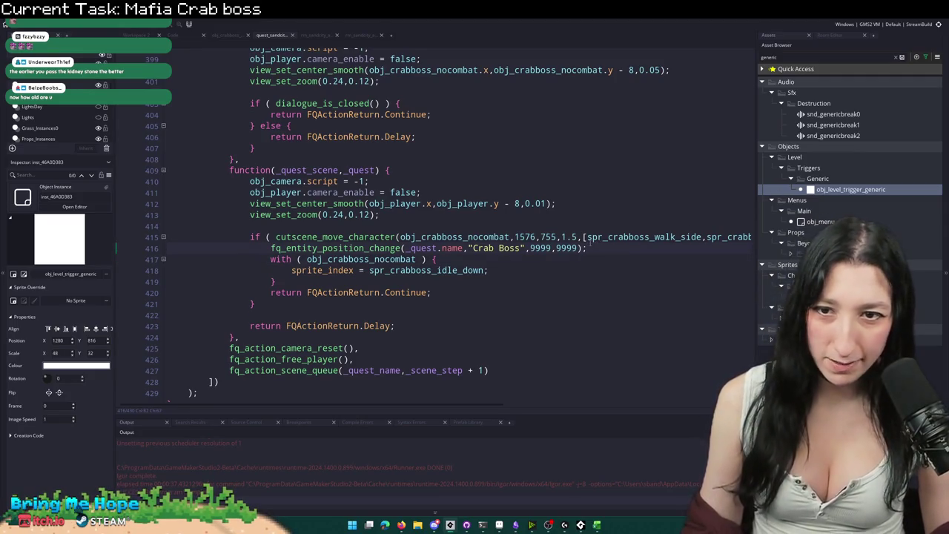
pyautogui.click(319, 35)
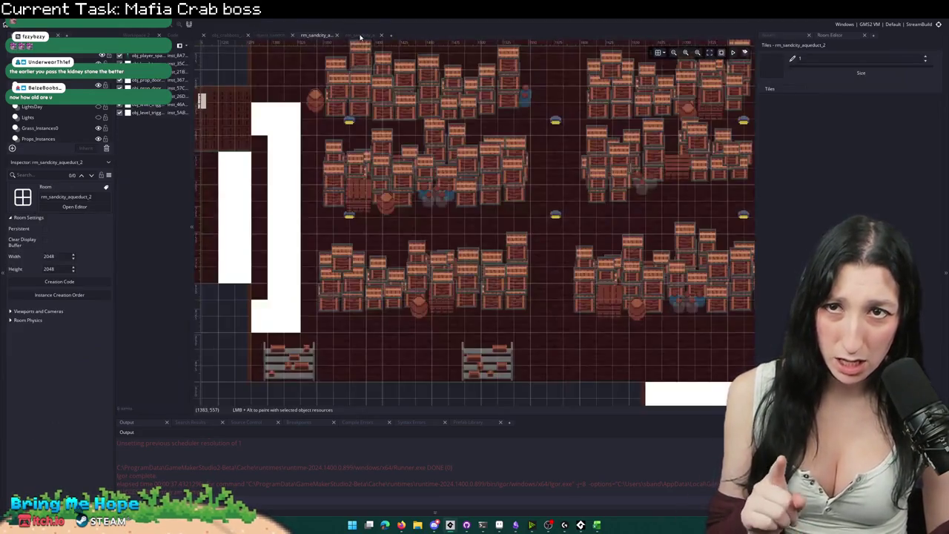
pyautogui.click(361, 35)
pyautogui.click(190, 34)
pyautogui.click(220, 34)
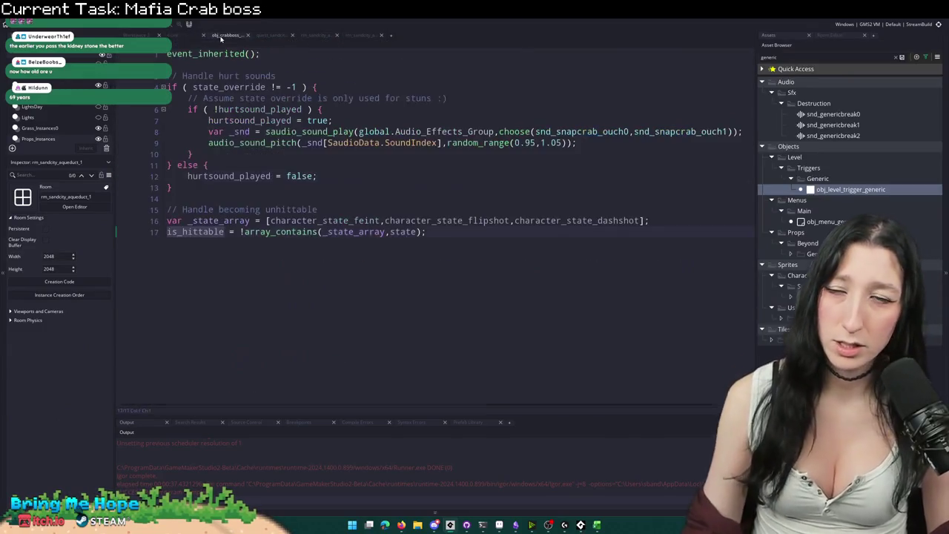
pyautogui.click(141, 35)
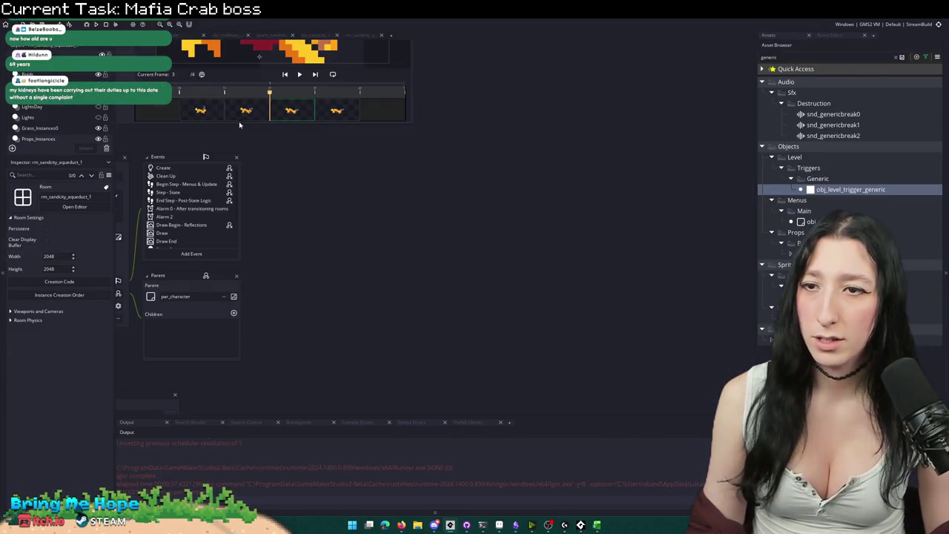
# Step: Open obj_crabboss_combat's Create event code
pyautogui.hotkey('ctrl', 'Tab')
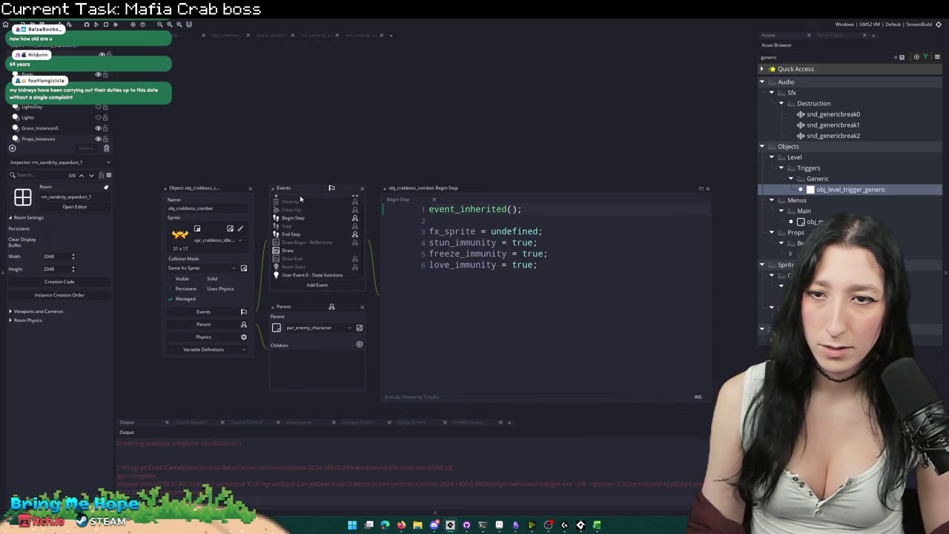
pyautogui.click(288, 199)
pyautogui.scroll(-20, 534, 334)
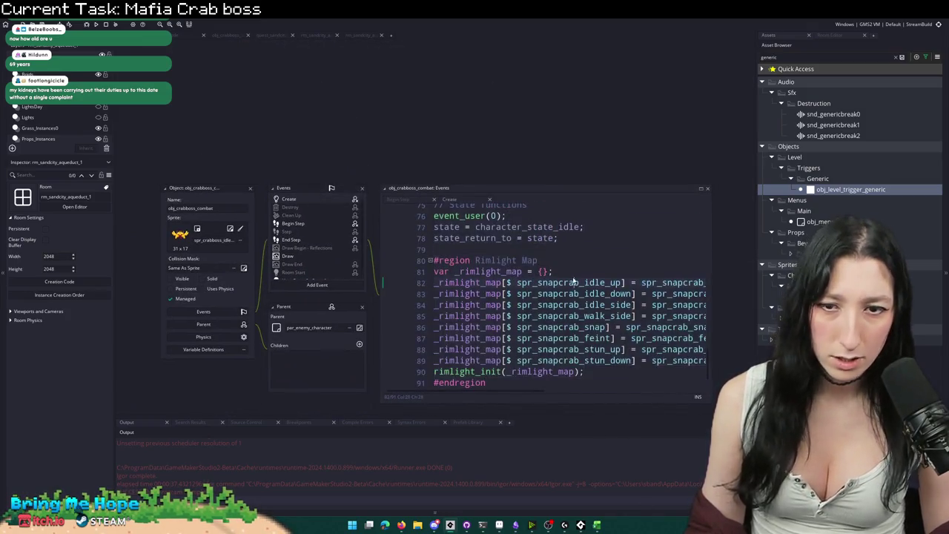
pyautogui.scroll(5, 599, 350)
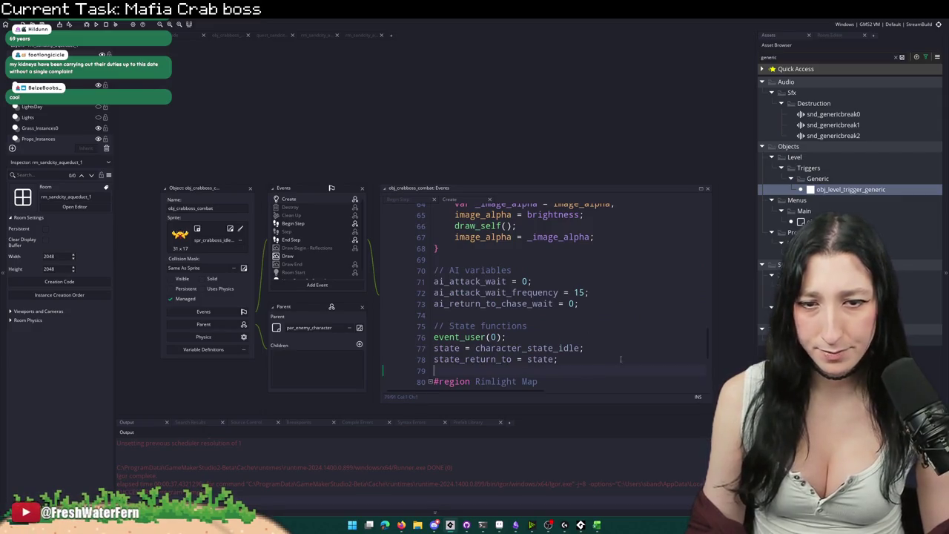
# Step: Add '// Trigger alert' and ai_communicate_alert_all(); before the Rimlight region, then run the game with F5
pyautogui.press('Return')
pyautogui.write('// Trigger alert')
pyautogui.press('Return')
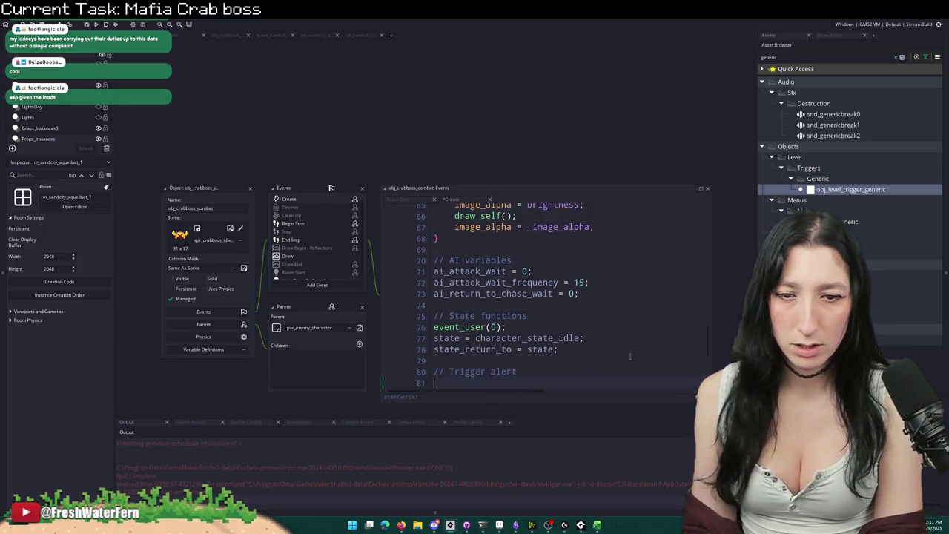
pyautogui.write('alert')
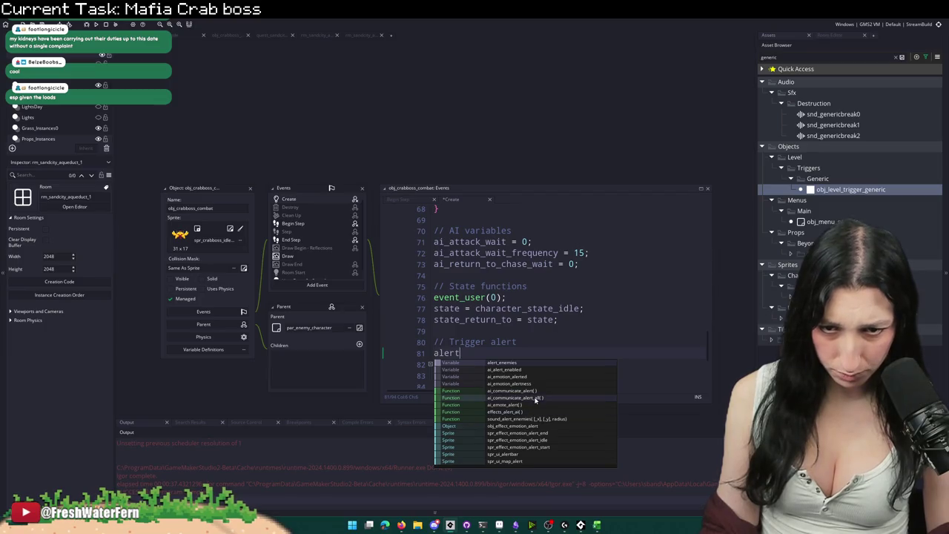
pyautogui.click(532, 398)
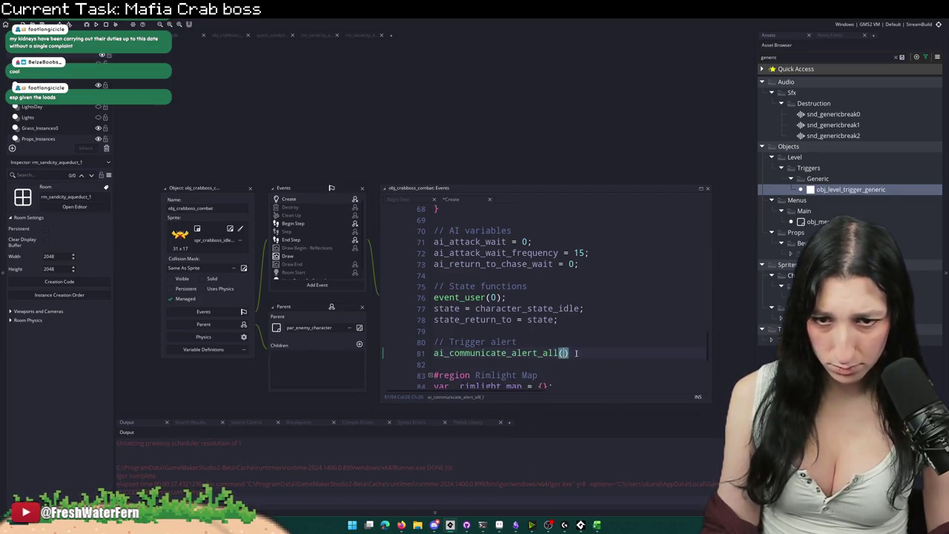
pyautogui.write(';')
pyautogui.press('F5')
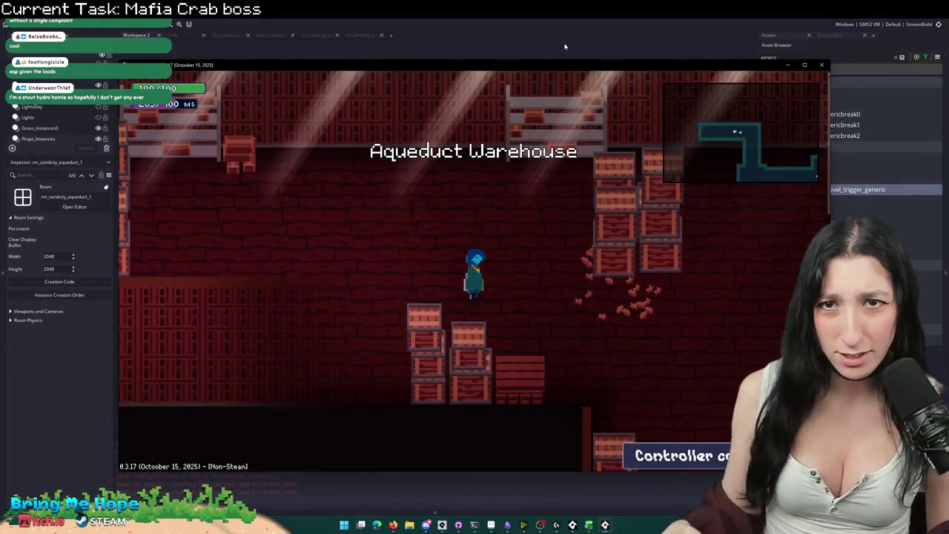
# Step: Play fullscreen, running right through the Aqueduct Warehouse into the Crab Crime Boss encounter
pyautogui.press('Escape')
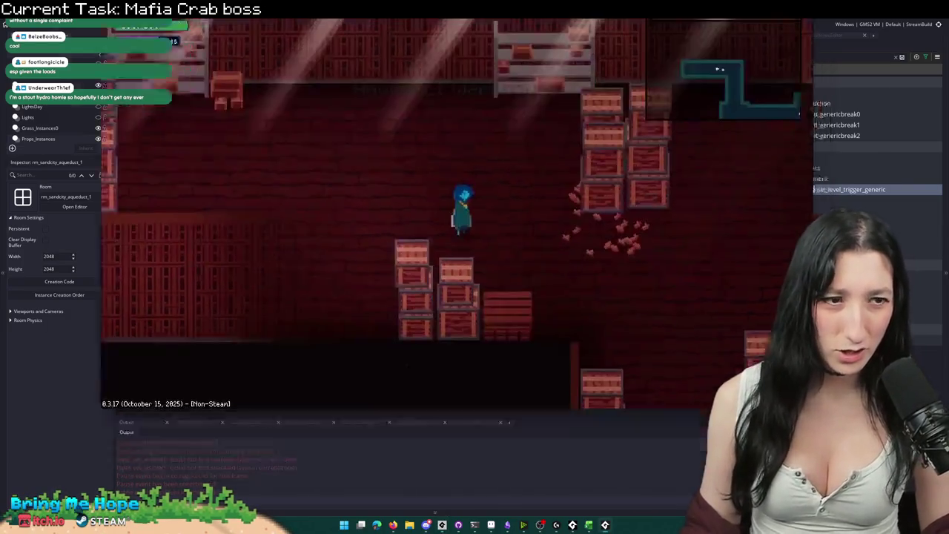
pyautogui.press('s')
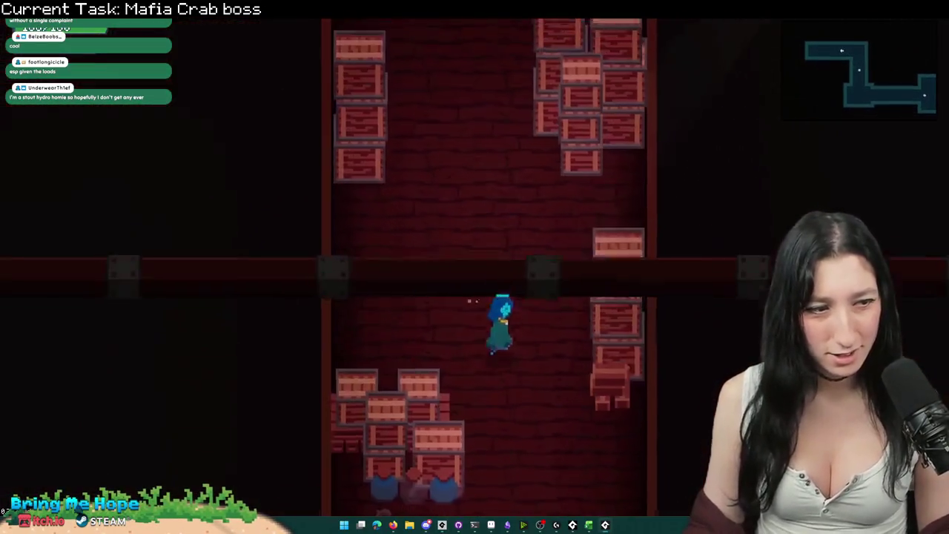
pyautogui.press('d')
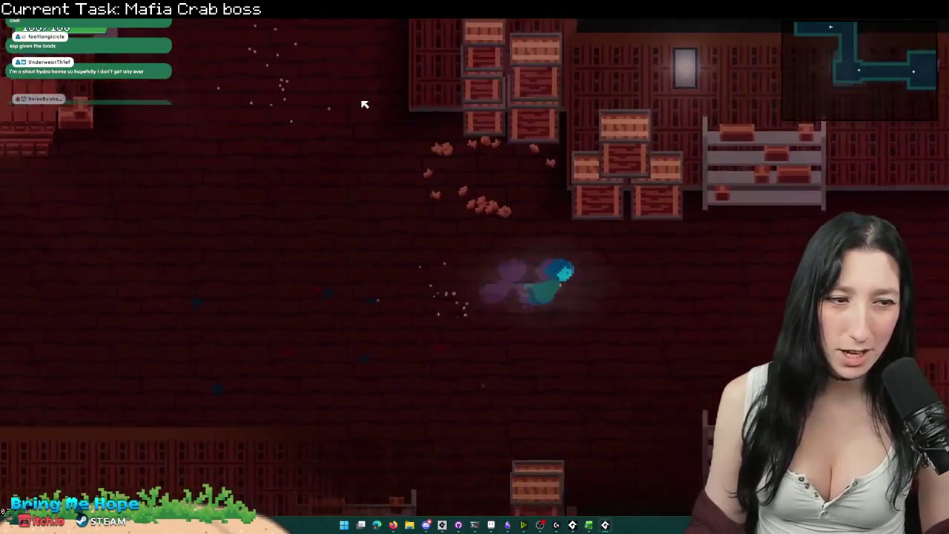
pyautogui.press('d')
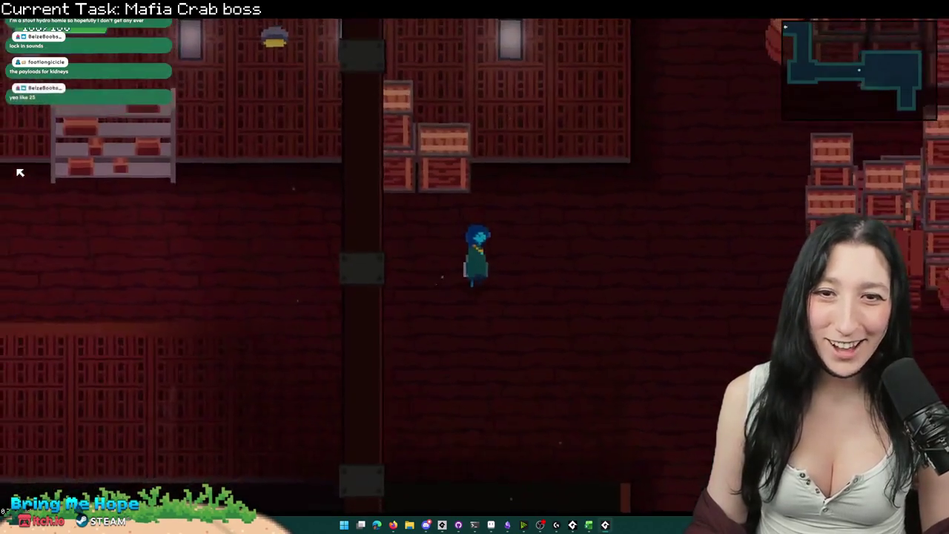
pyautogui.press('d')
pyautogui.press('d')
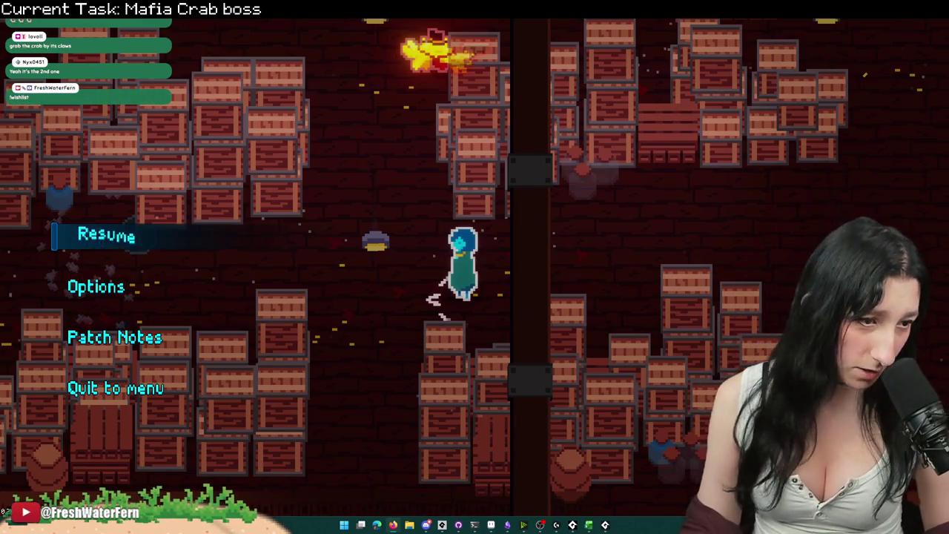
pyautogui.hotkey('alt', 'Tab')
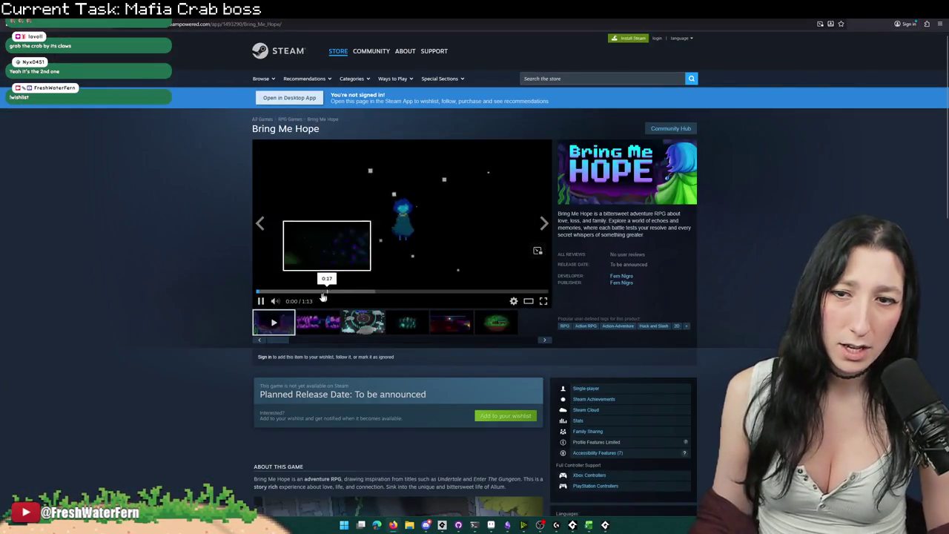
# Step: Watch the Bring Me Hope trailer fullscreen, pausing at 0:23 and resuming nearly to the end
pyautogui.click(544, 302)
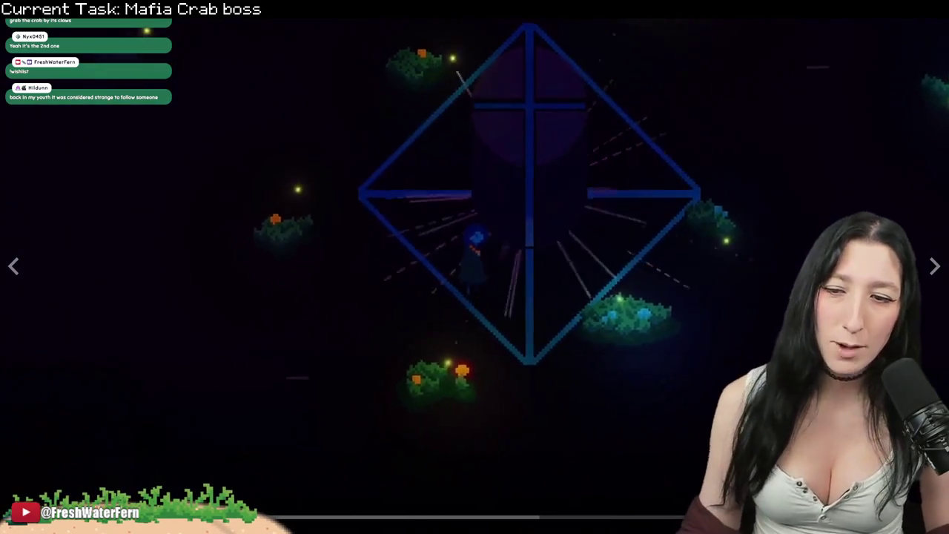
pyautogui.press('Escape')
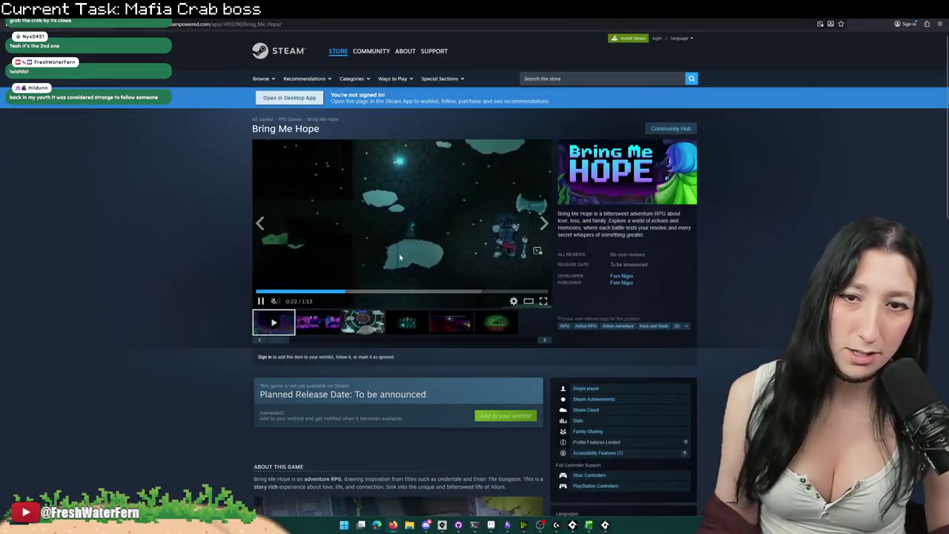
pyautogui.click(400, 252)
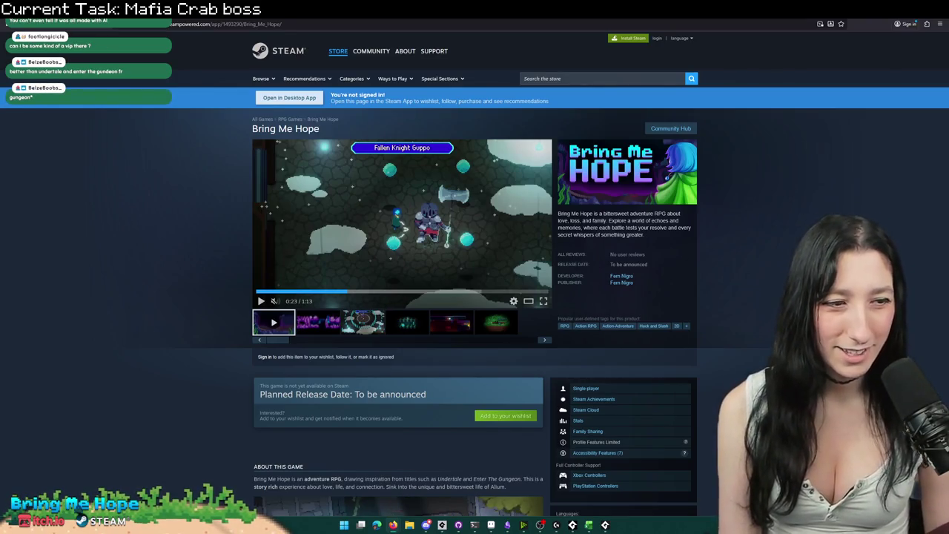
pyautogui.click(533, 282)
pyautogui.click(543, 300)
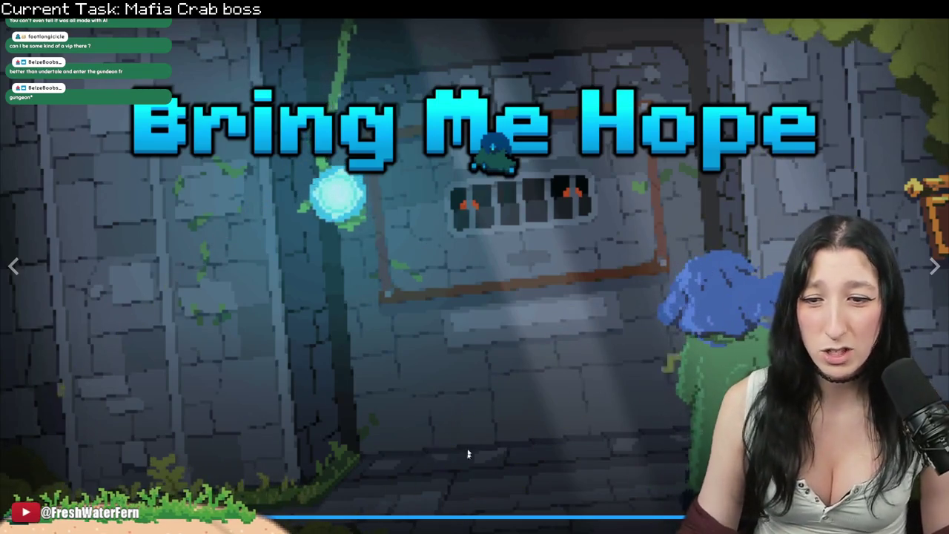
pyautogui.press('Escape')
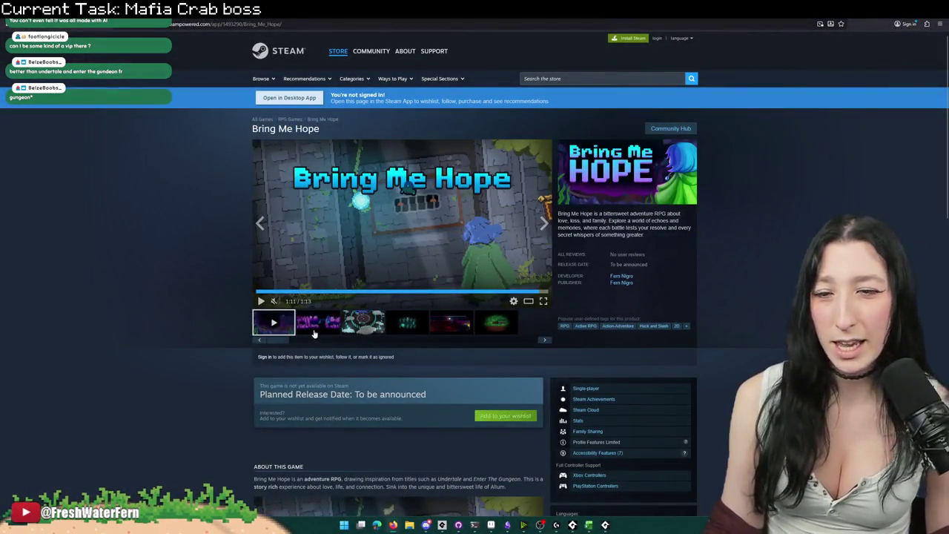
# Step: Browse the Bring Me Hope screenshots in the enlarged viewer through to 6 of 6
pyautogui.click(314, 332)
pyautogui.click(364, 322)
pyautogui.click(387, 273)
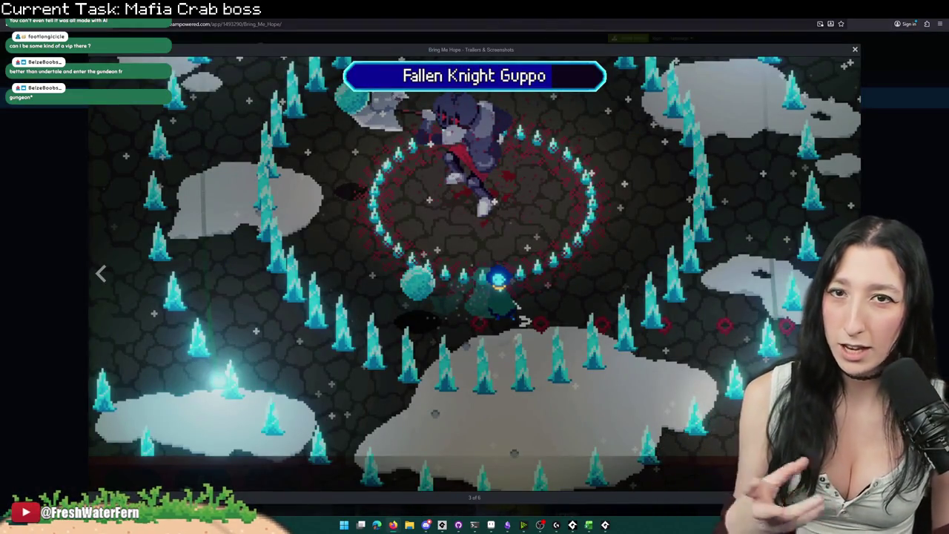
pyautogui.press('Right')
pyautogui.press('Right')
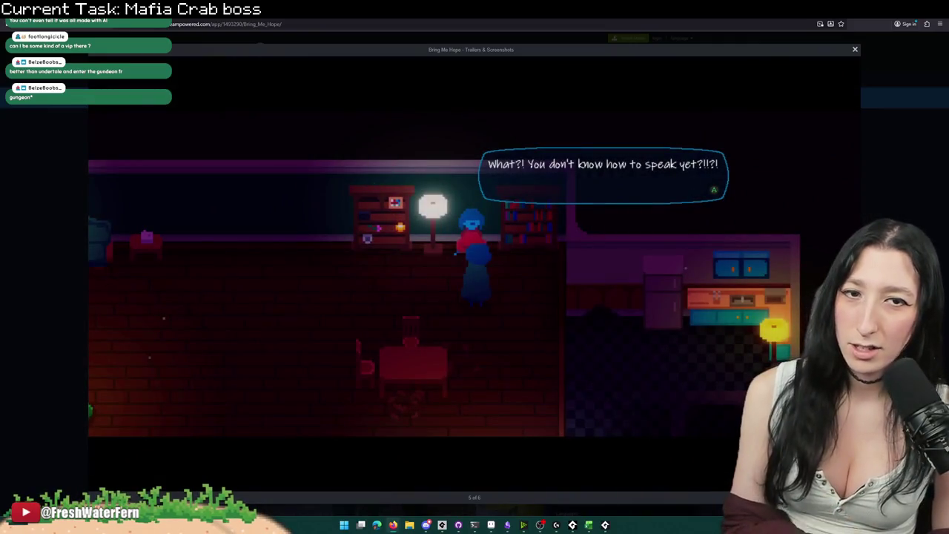
pyautogui.press('Right')
pyautogui.press('Right')
pyautogui.press('Escape')
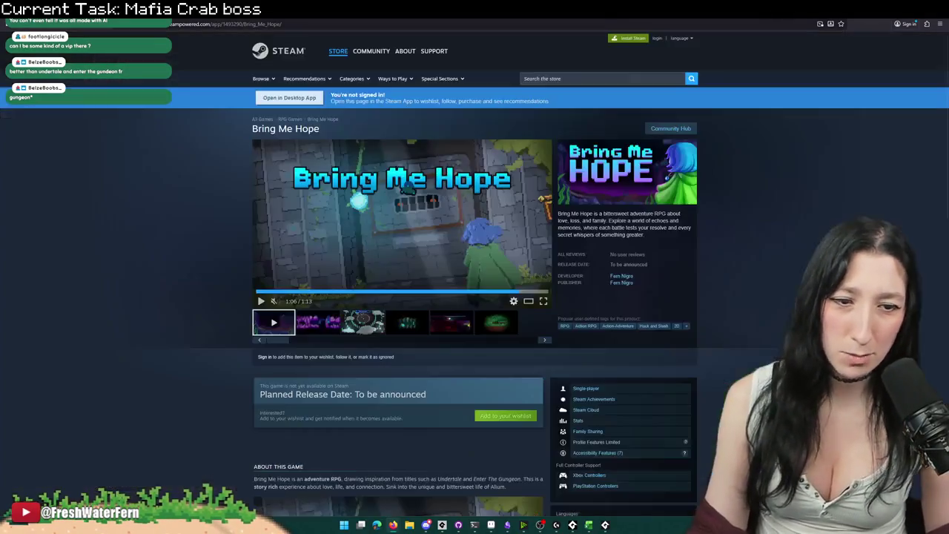
pyautogui.scroll(-5, 475, 297)
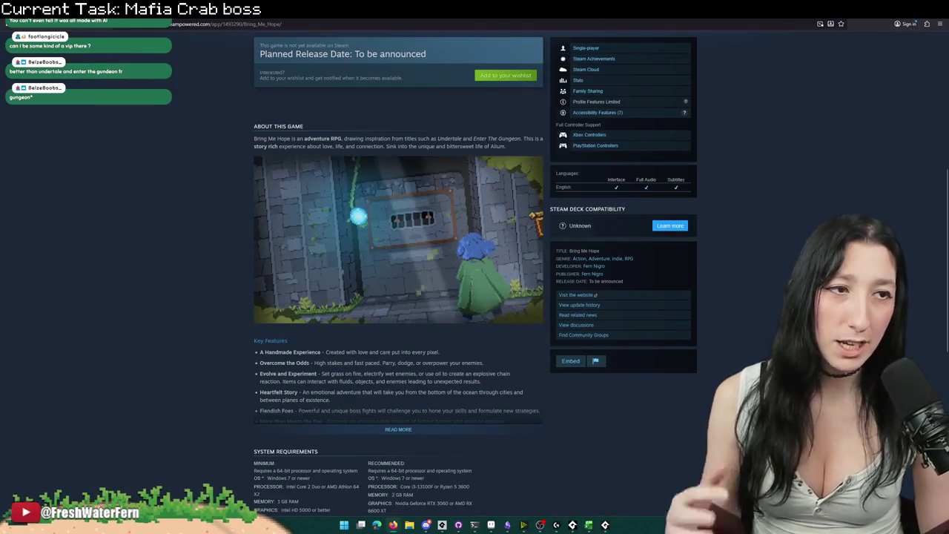
# Step: Begin a web search for 'partner stea' in the browser address bar
pyautogui.click(733, 22)
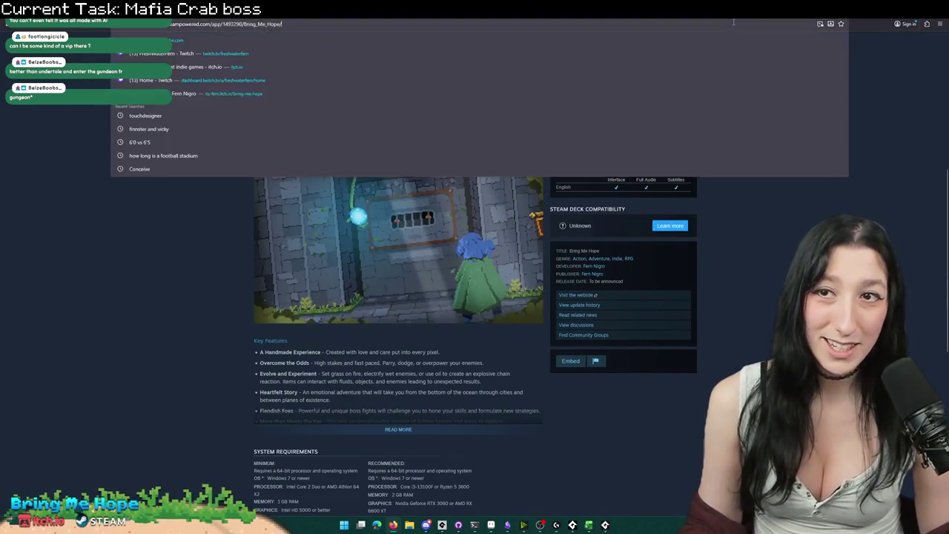
pyautogui.write('partner stea')
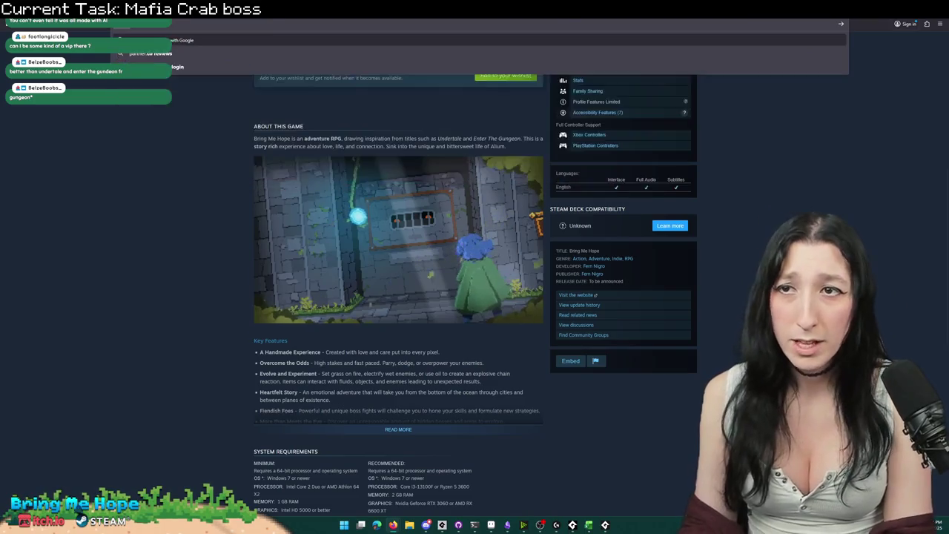
pyautogui.hotkey('alt', 'Tab')
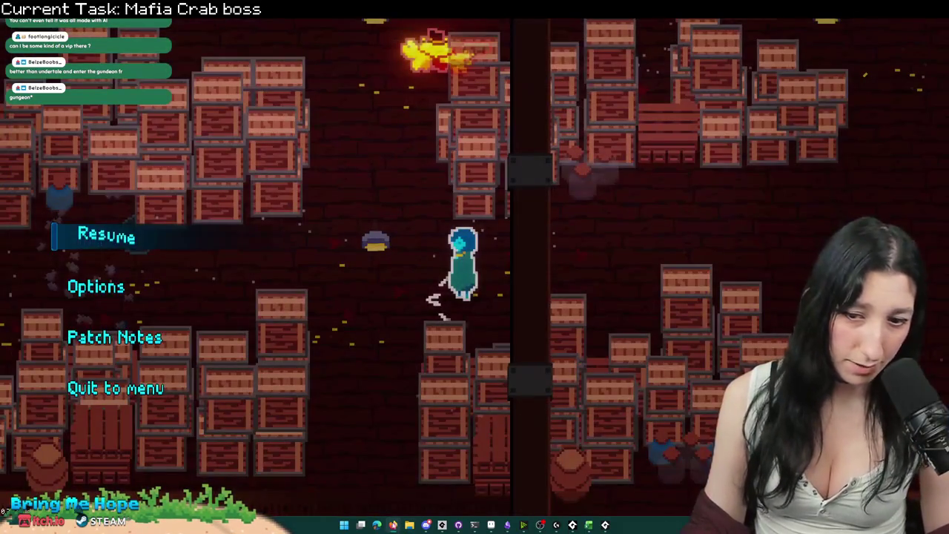
pyautogui.hotkey('alt', 'Tab')
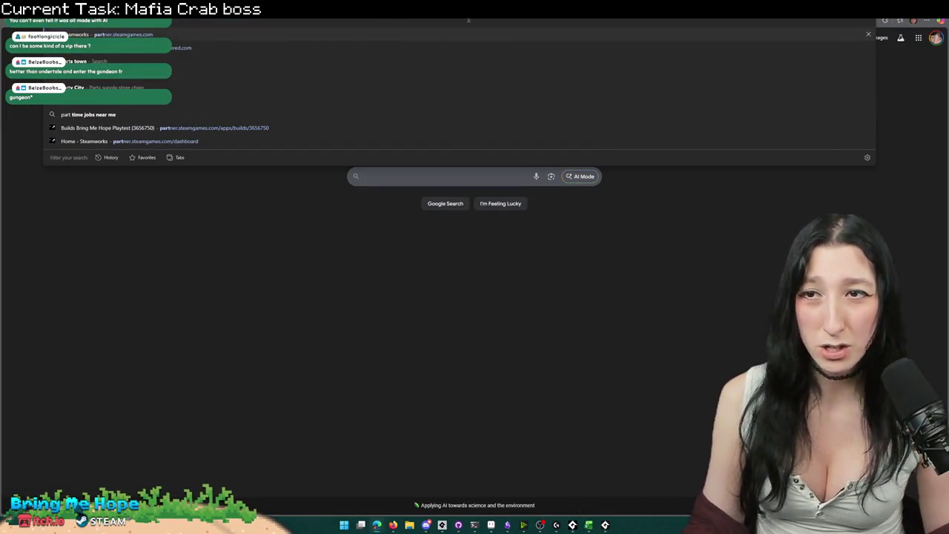
pyautogui.hotkey('alt', 'Tab')
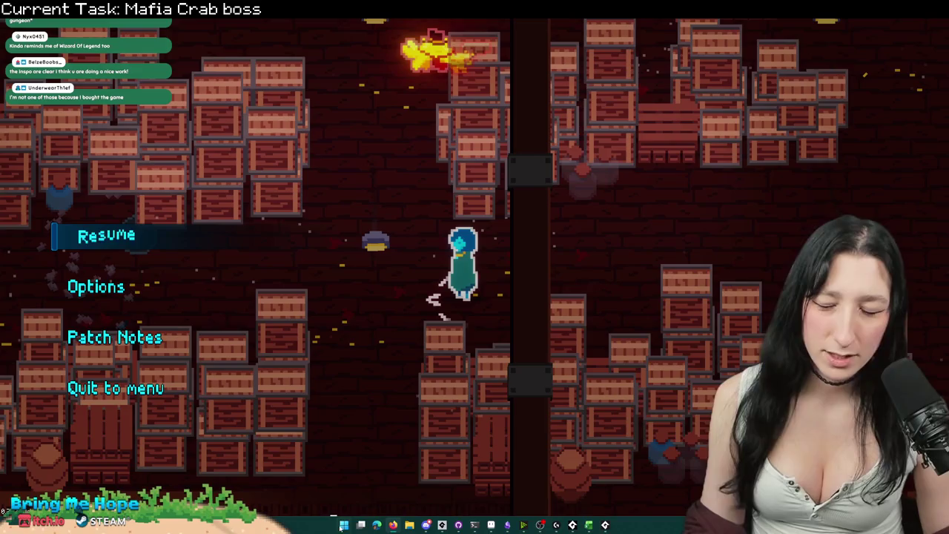
pyautogui.click(348, 526)
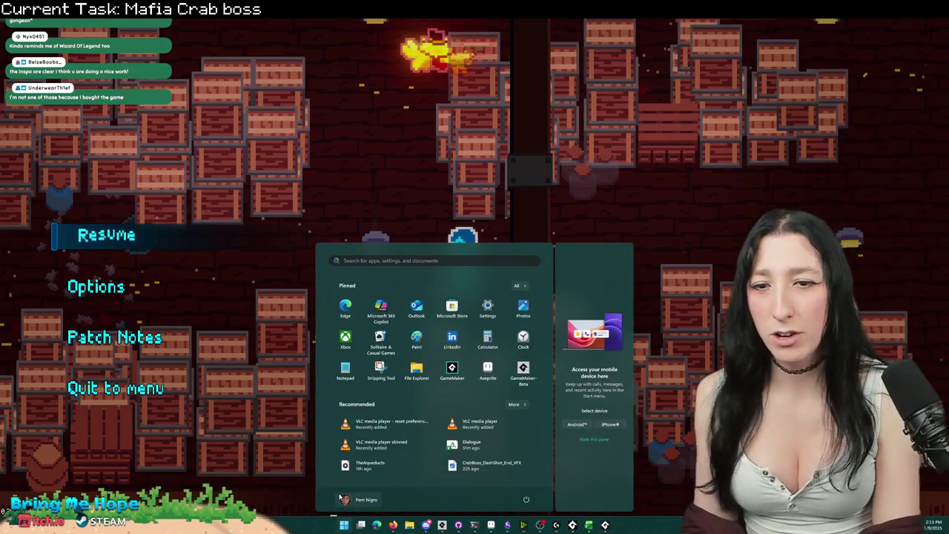
pyautogui.write('ow')
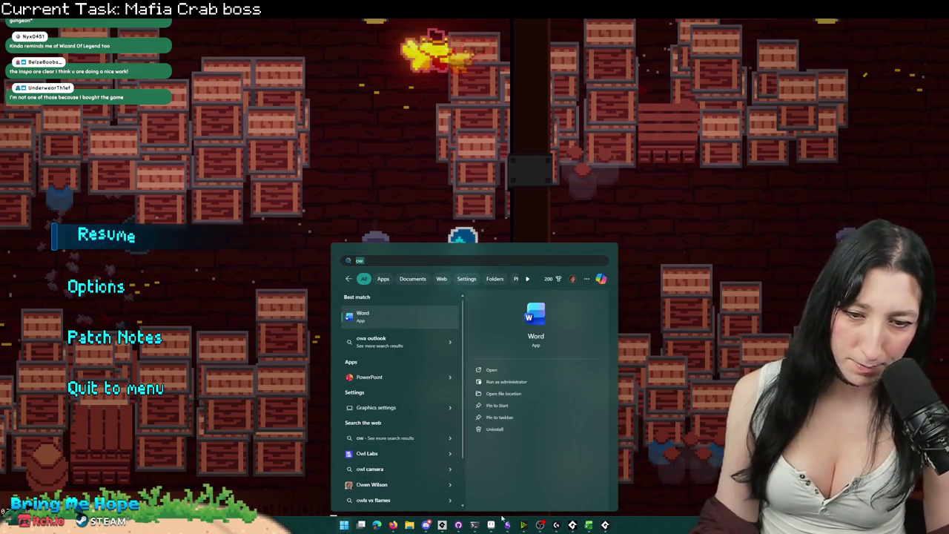
pyautogui.click(79, 478)
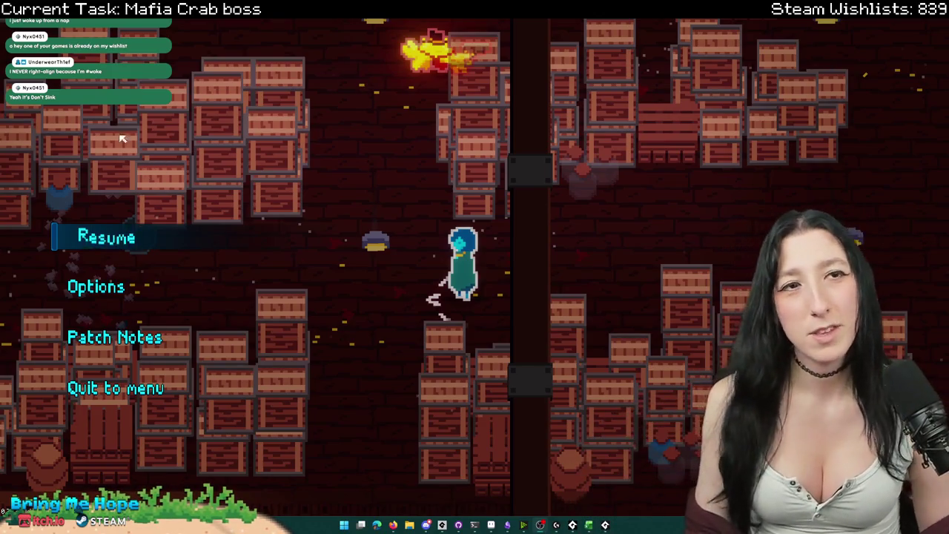
# Step: Resume the game and hit the Crab Crime Boss up close, dashing away between attacks
pyautogui.click(96, 237)
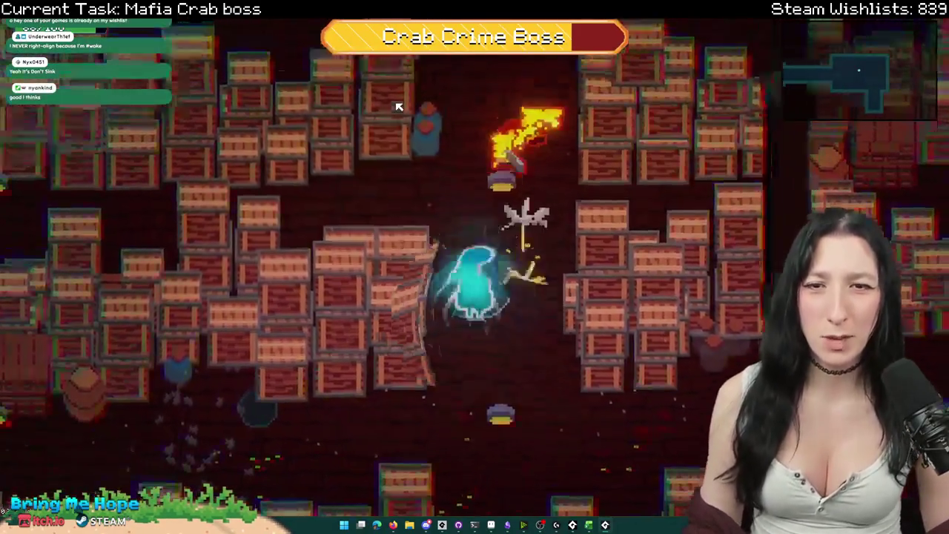
pyautogui.click(576, 253)
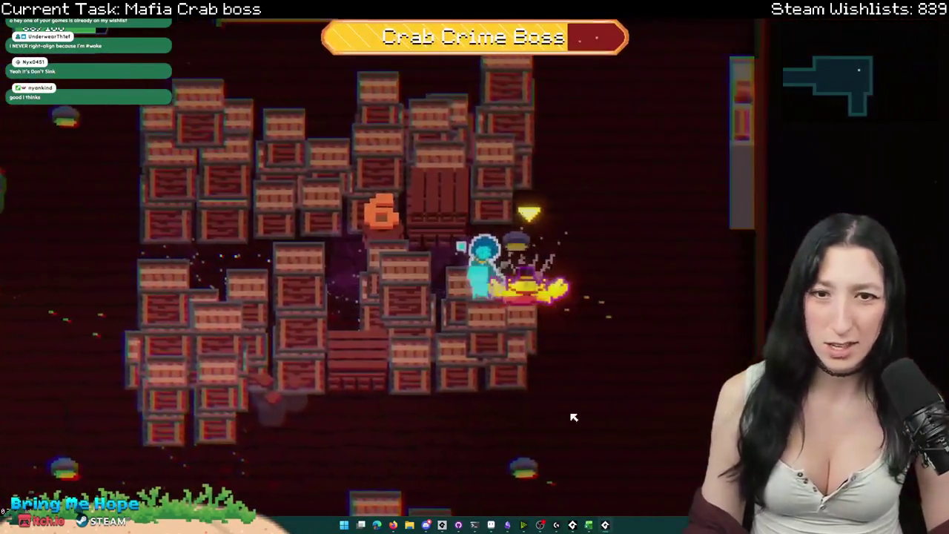
pyautogui.click(572, 417)
pyautogui.click(573, 418)
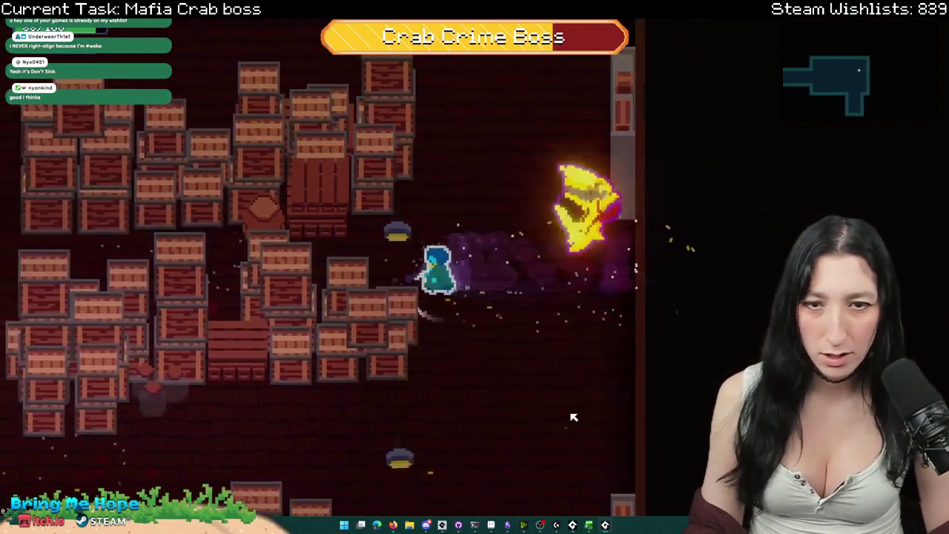
pyautogui.press('space')
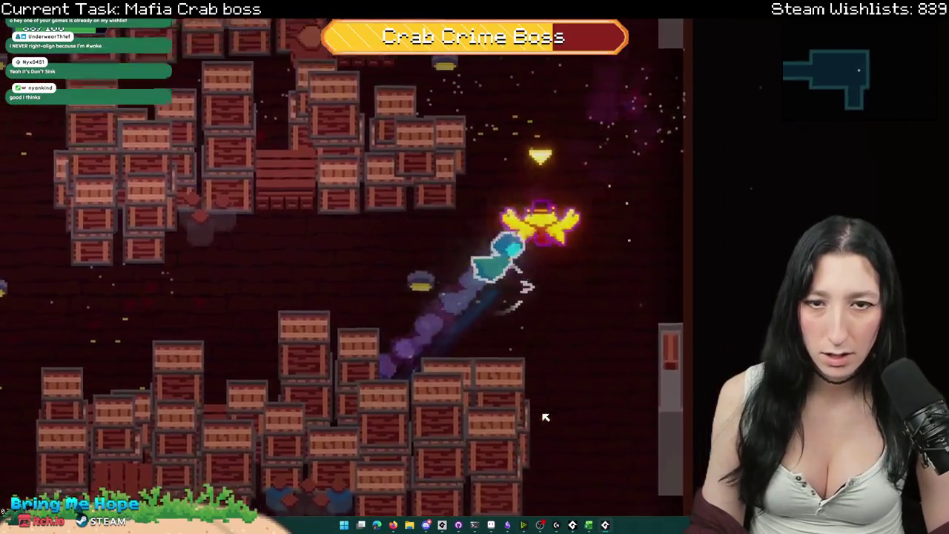
pyautogui.click(544, 415)
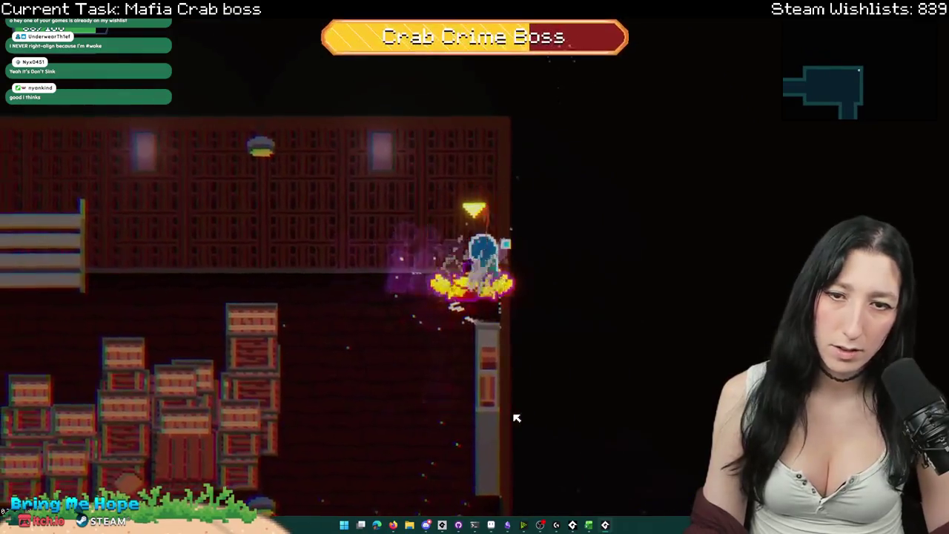
pyautogui.click(512, 416)
pyautogui.press('space')
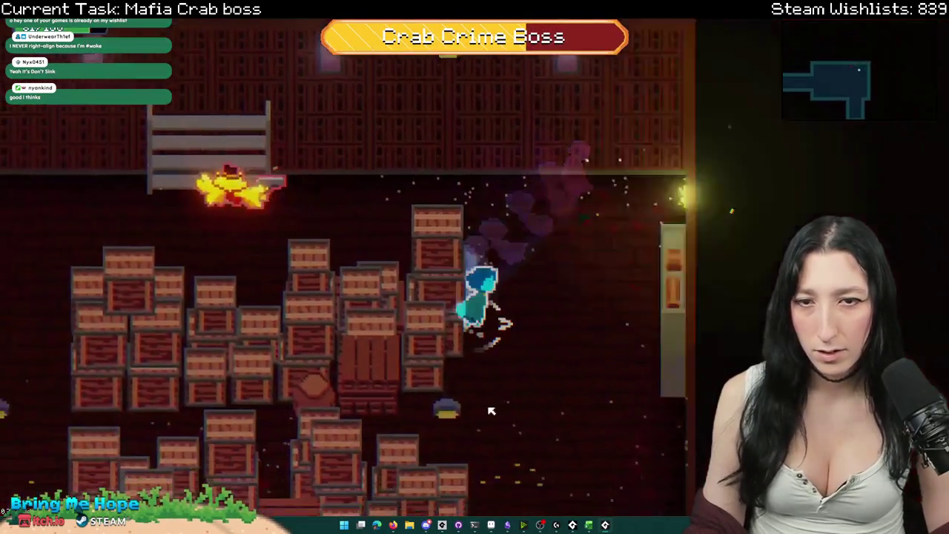
# Step: Dodge around the crate field with movement and dash keys as the boss pursues
pyautogui.press('a')
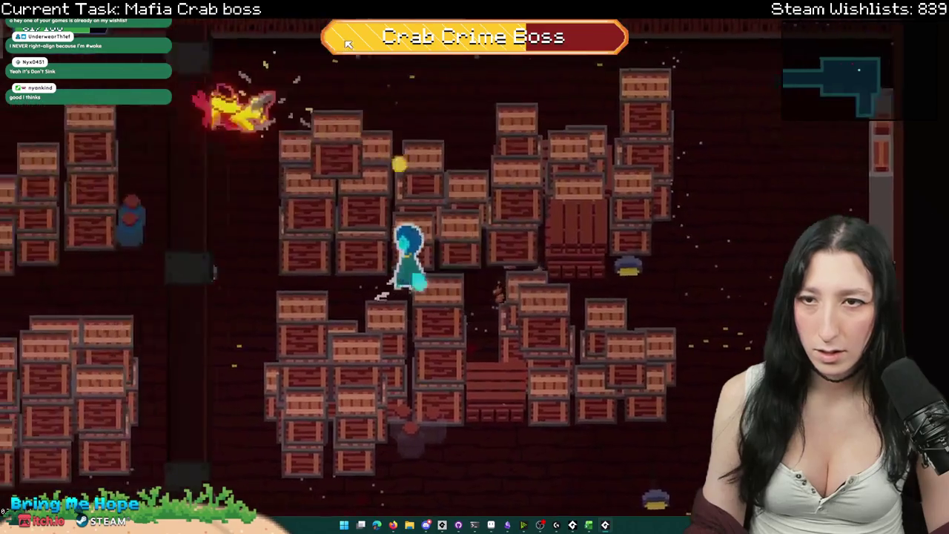
pyautogui.press('space')
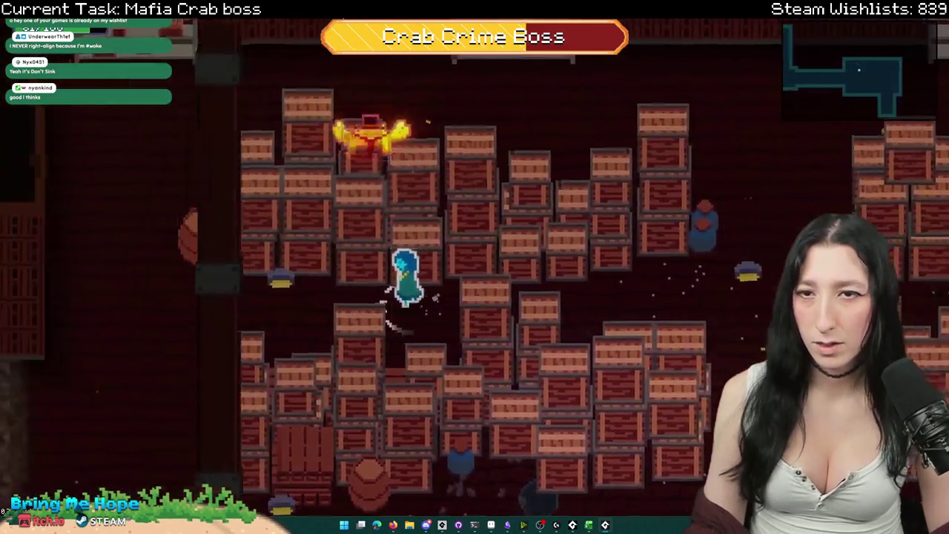
pyautogui.press('a')
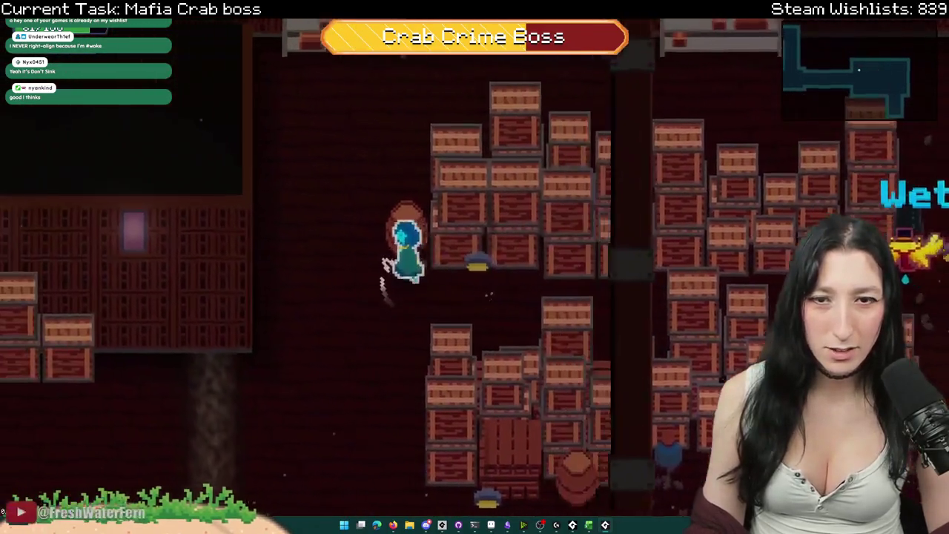
pyautogui.press('d')
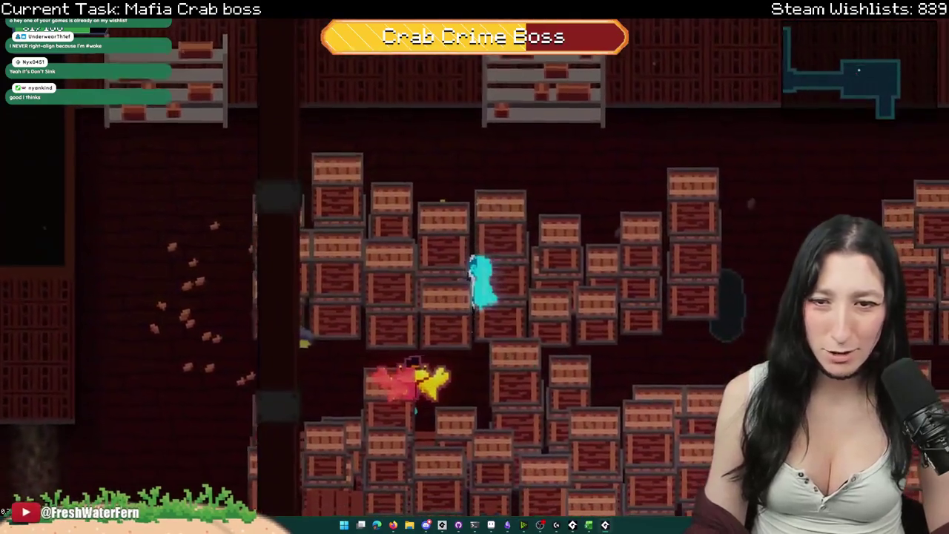
pyautogui.press('space')
pyautogui.press('a')
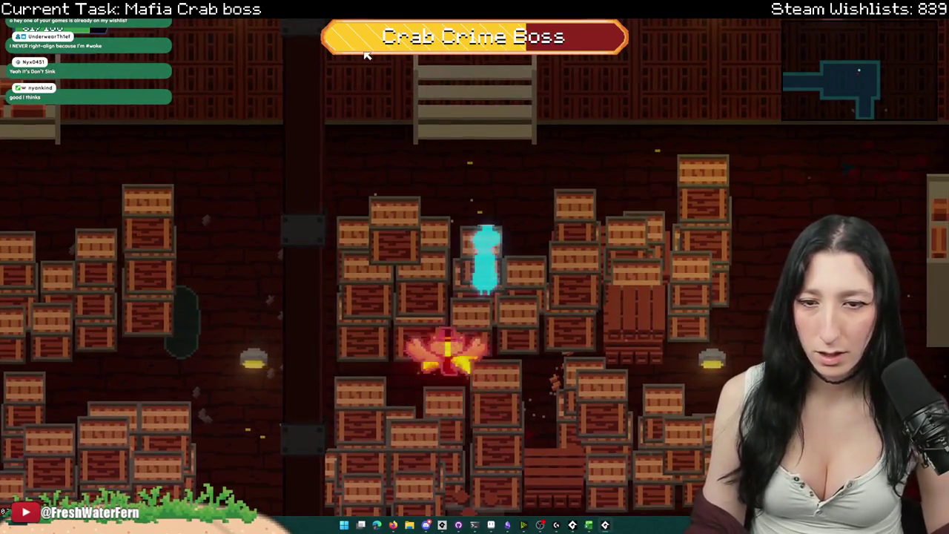
pyautogui.press('d')
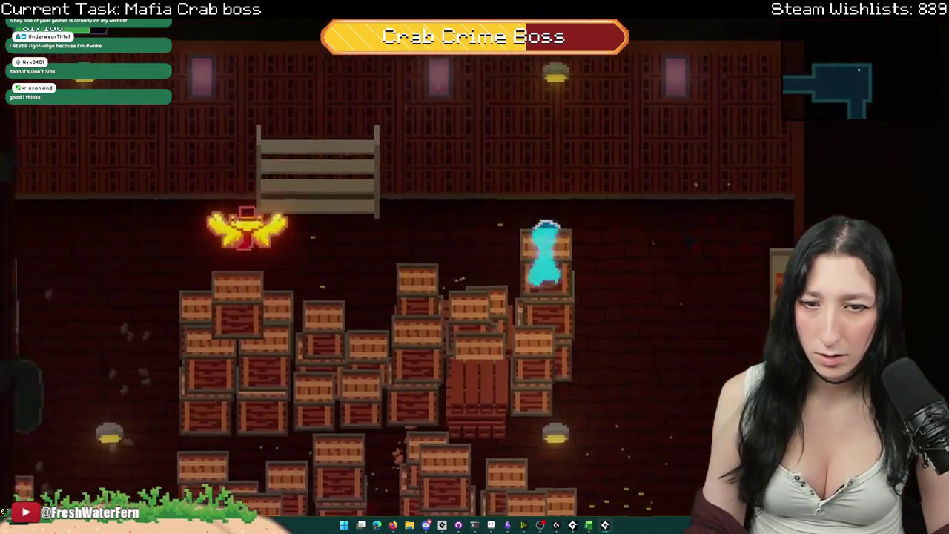
pyautogui.press('a')
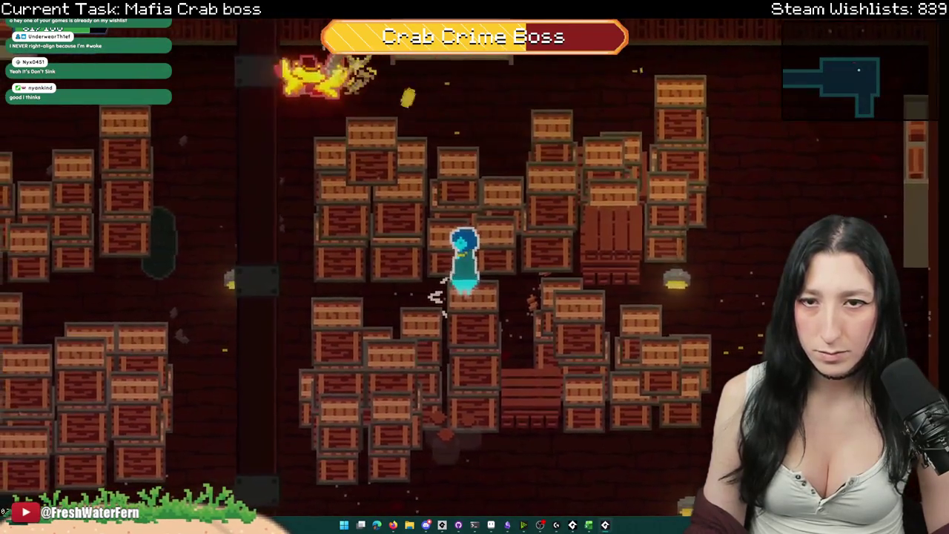
pyautogui.press('a')
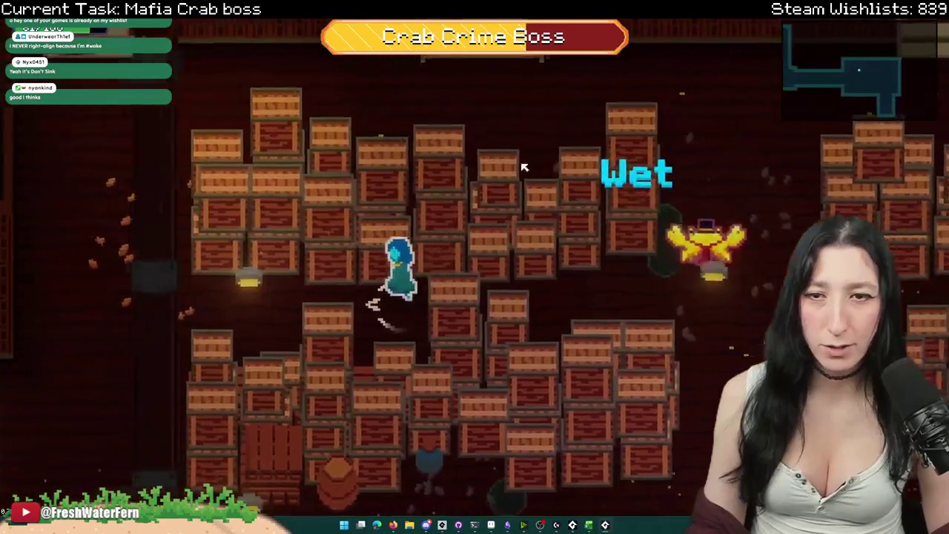
pyautogui.press('a')
pyautogui.press('a')
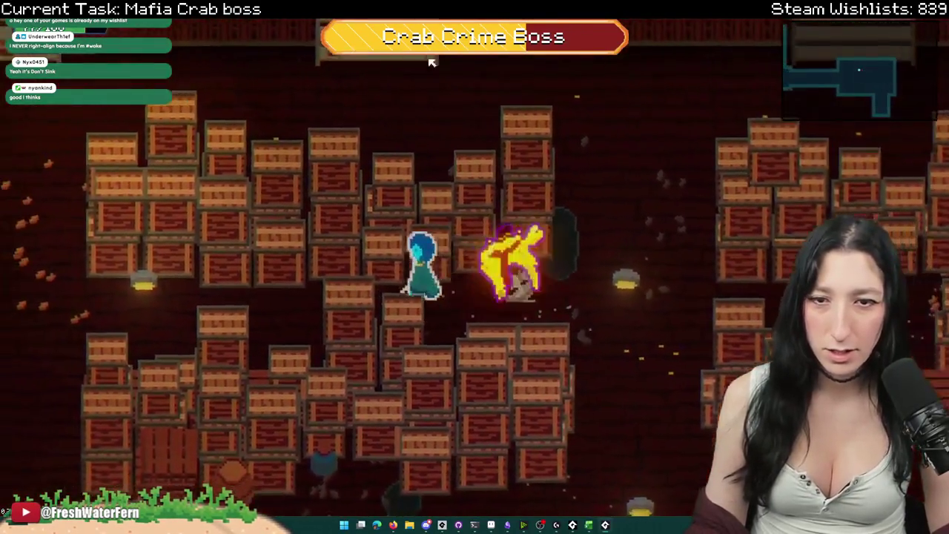
pyautogui.press('a')
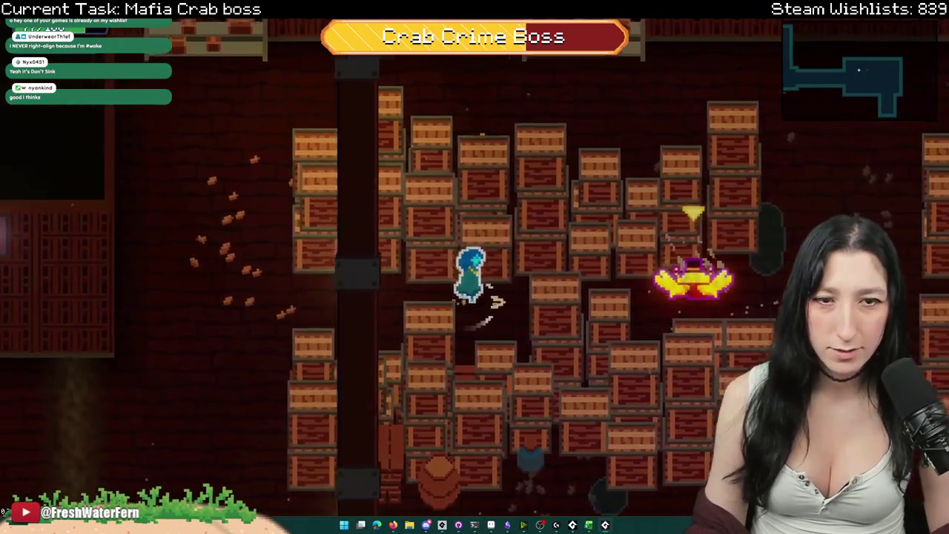
pyautogui.press('a')
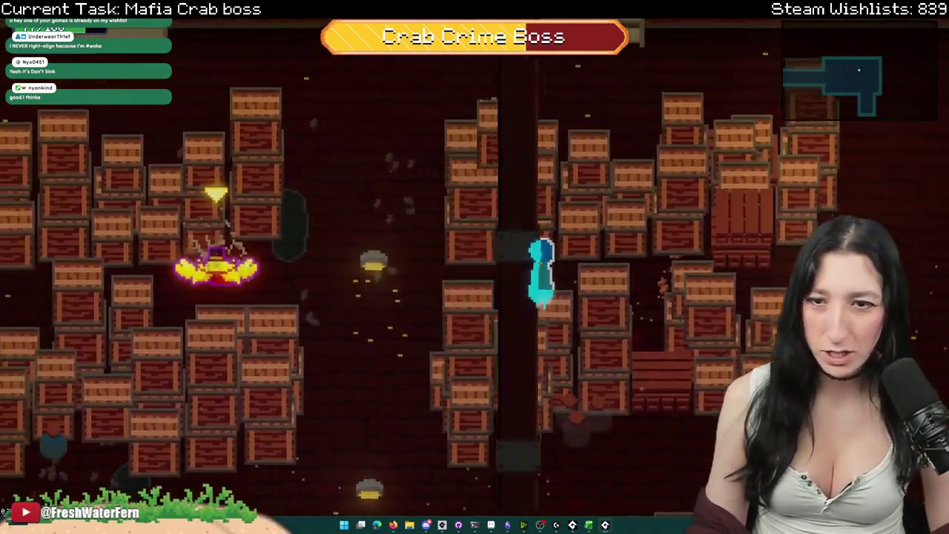
pyautogui.press('a')
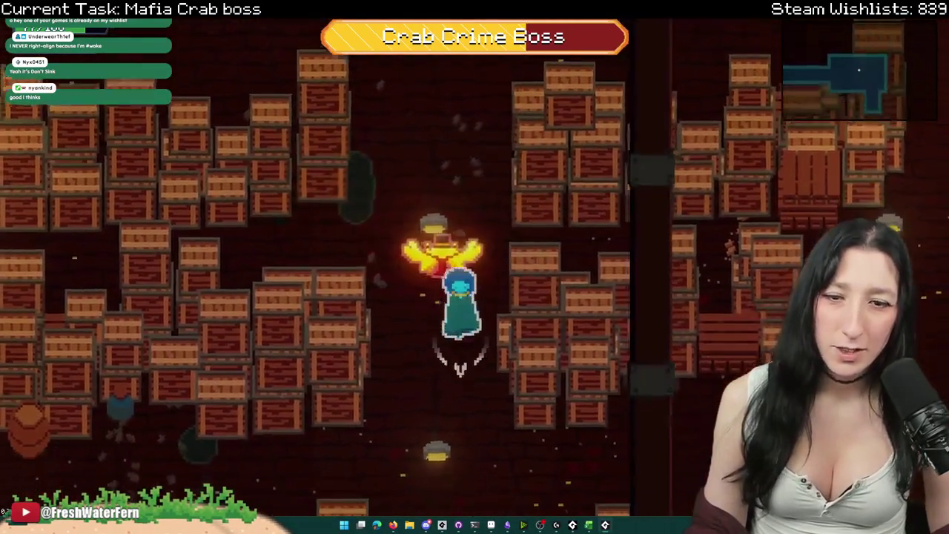
pyautogui.press('d')
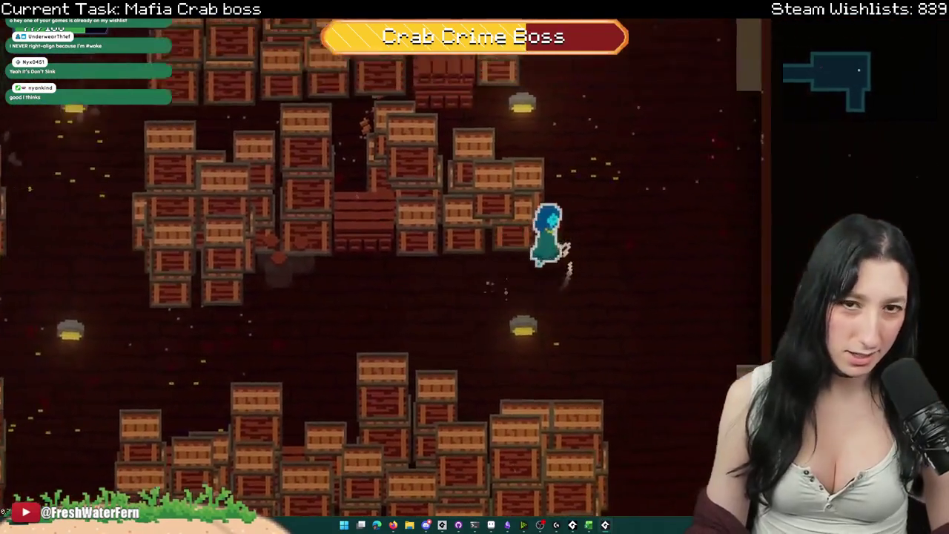
pyautogui.press('w')
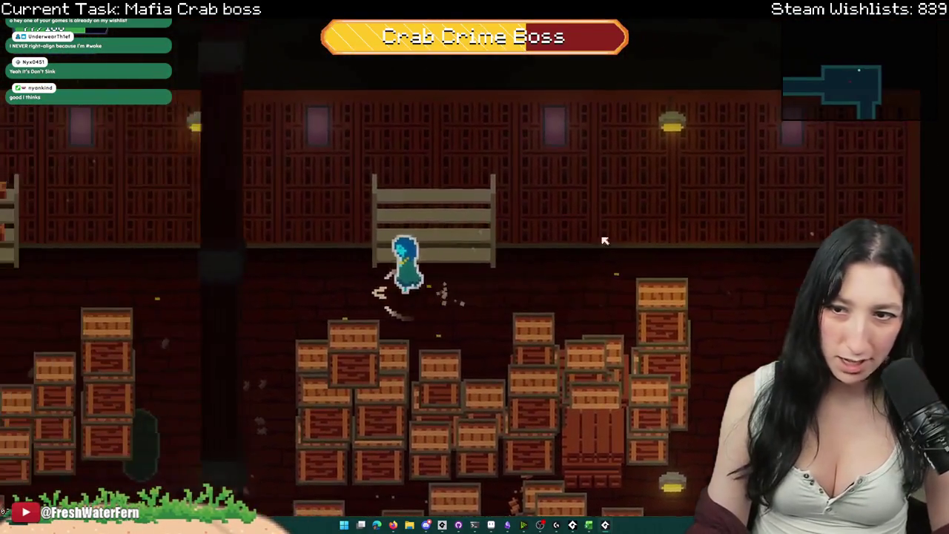
pyautogui.press('s')
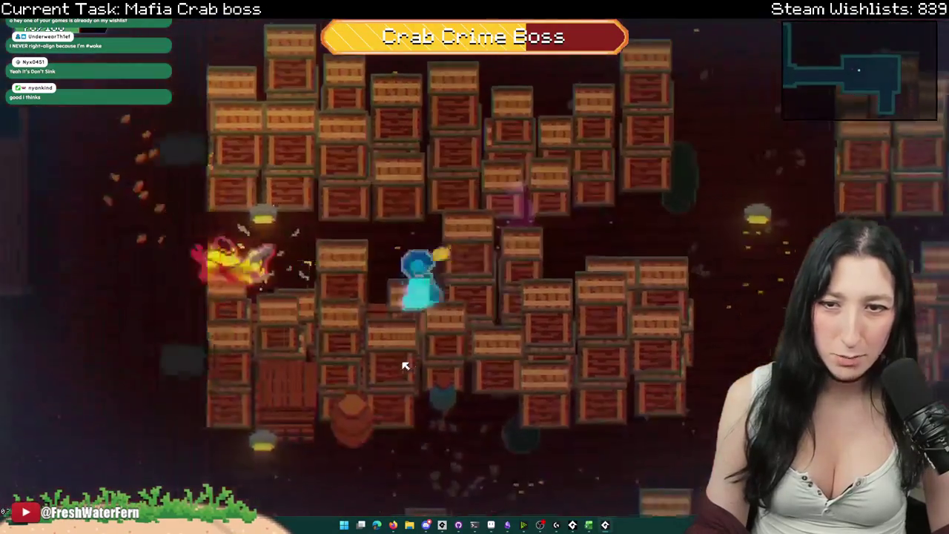
pyautogui.press('a')
pyautogui.press('w')
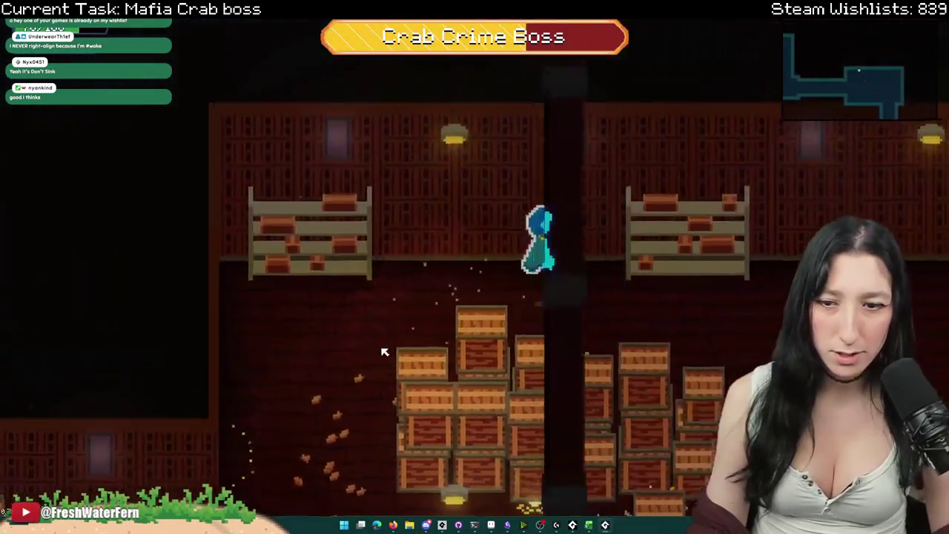
# Step: Weave through the crate arena around the Crab Crime Boss using movement keys
pyautogui.press('s')
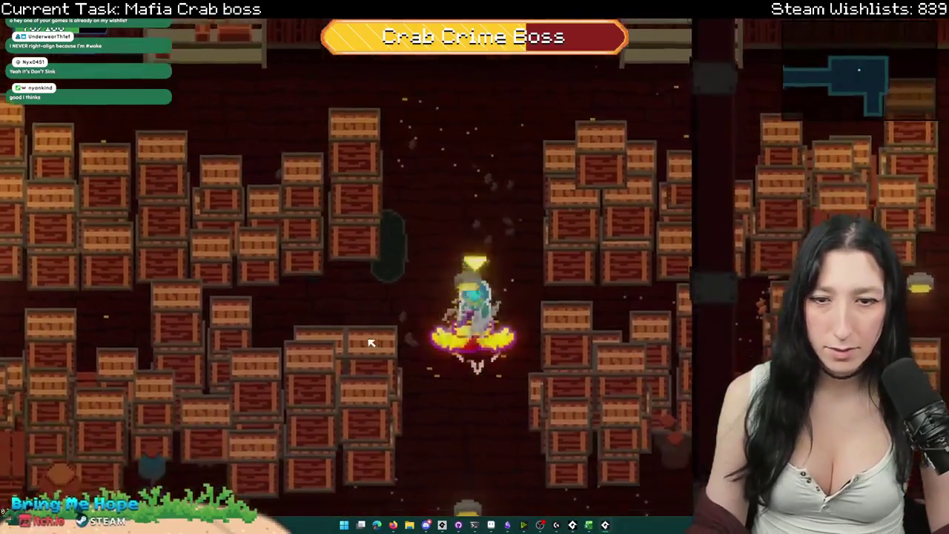
pyautogui.press('a')
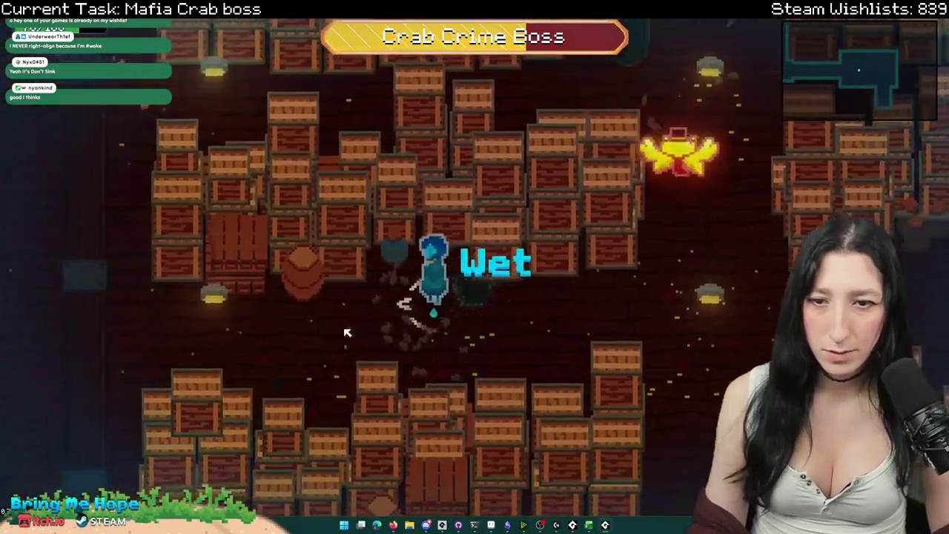
pyautogui.press('a')
pyautogui.press('s')
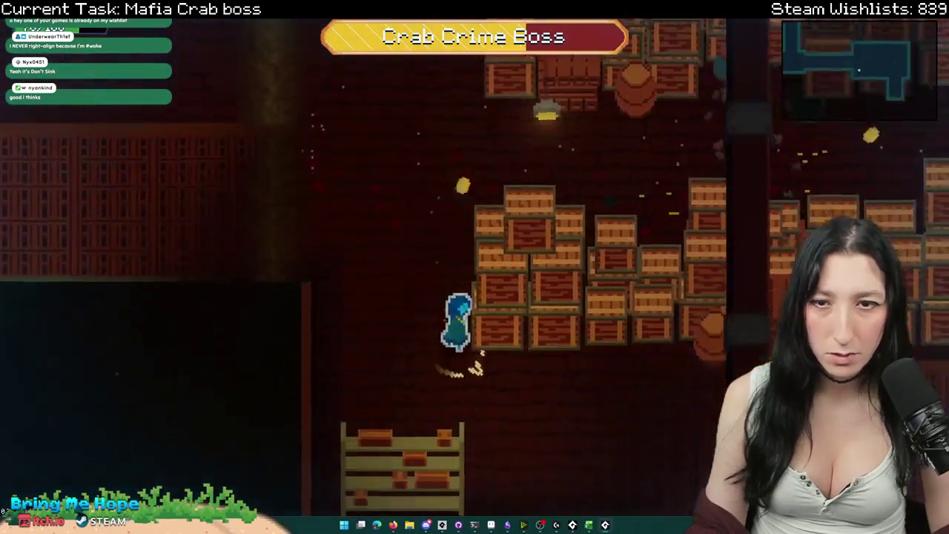
pyautogui.press('a')
pyautogui.press('w')
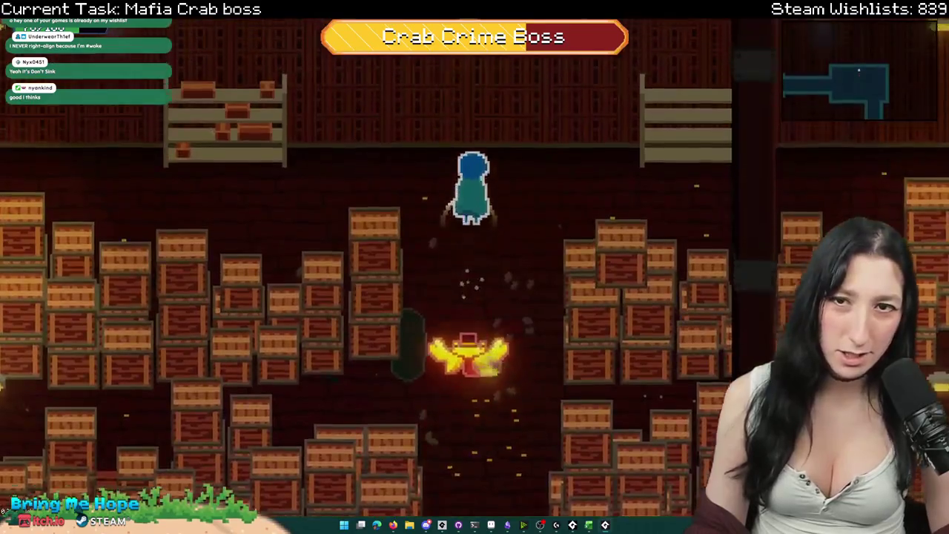
pyautogui.press('a')
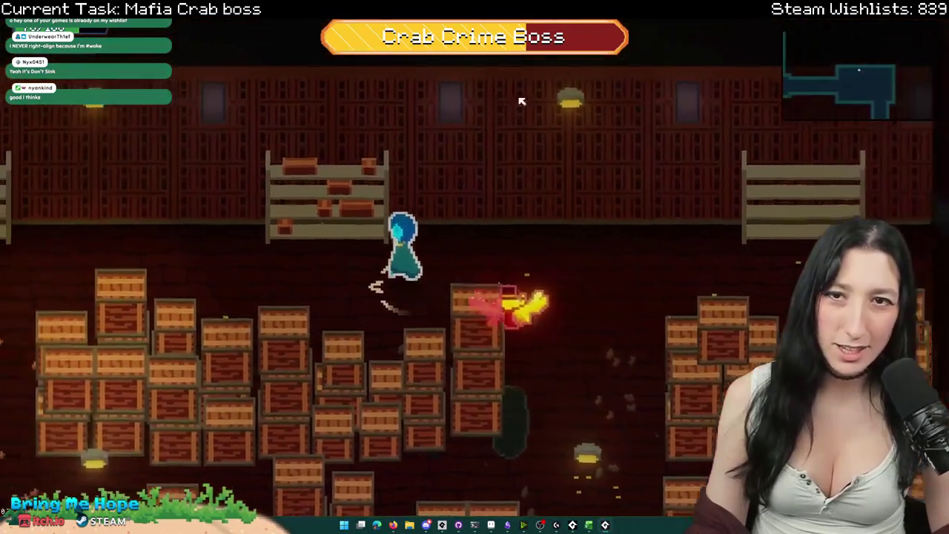
pyautogui.press('s')
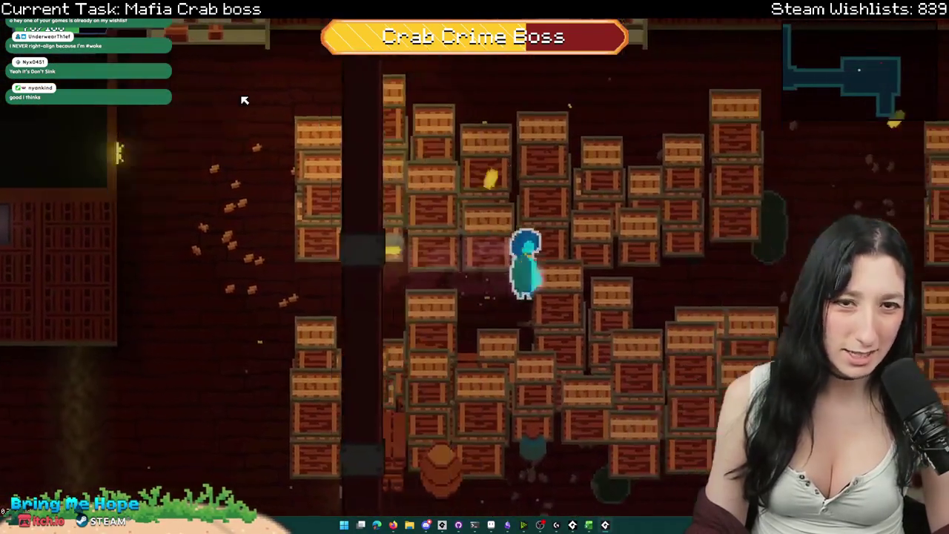
pyautogui.press('w')
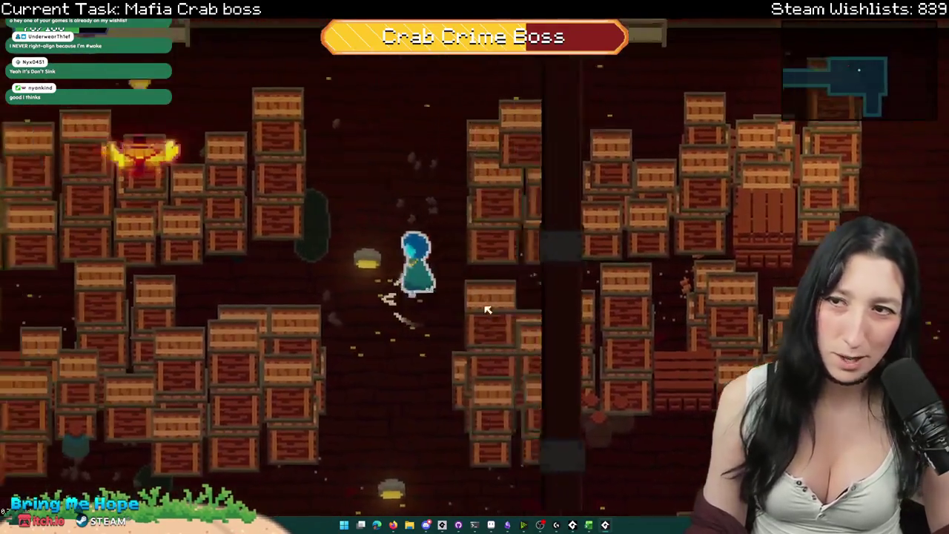
pyautogui.press('a')
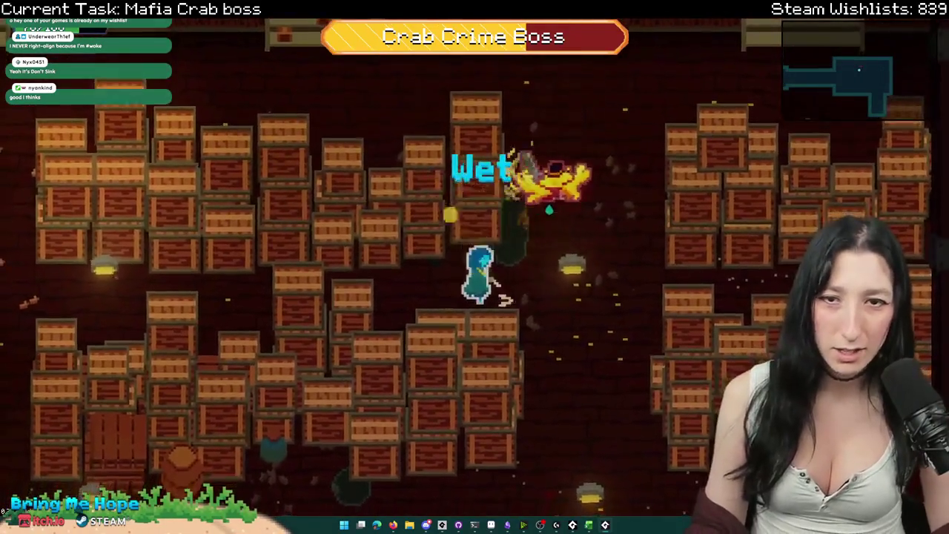
pyautogui.press('w')
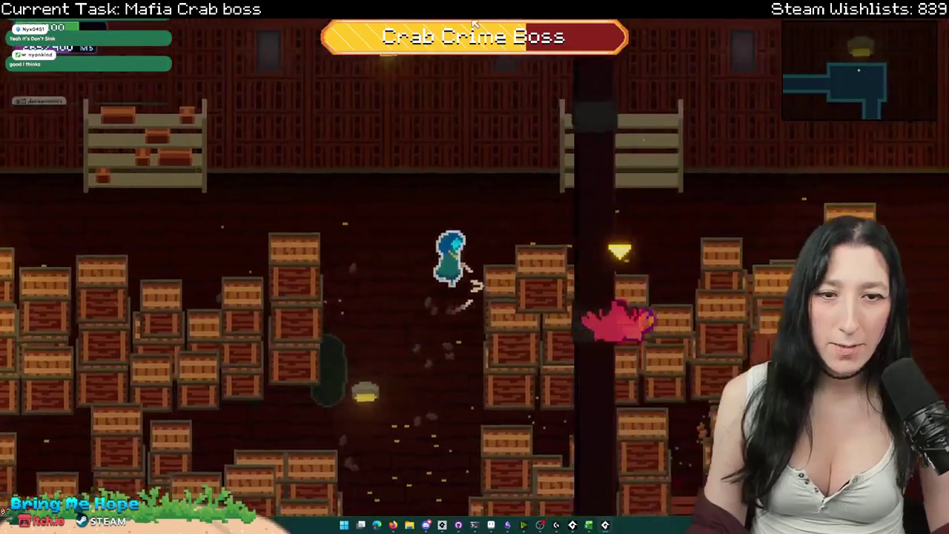
pyautogui.press('s')
pyautogui.press('a')
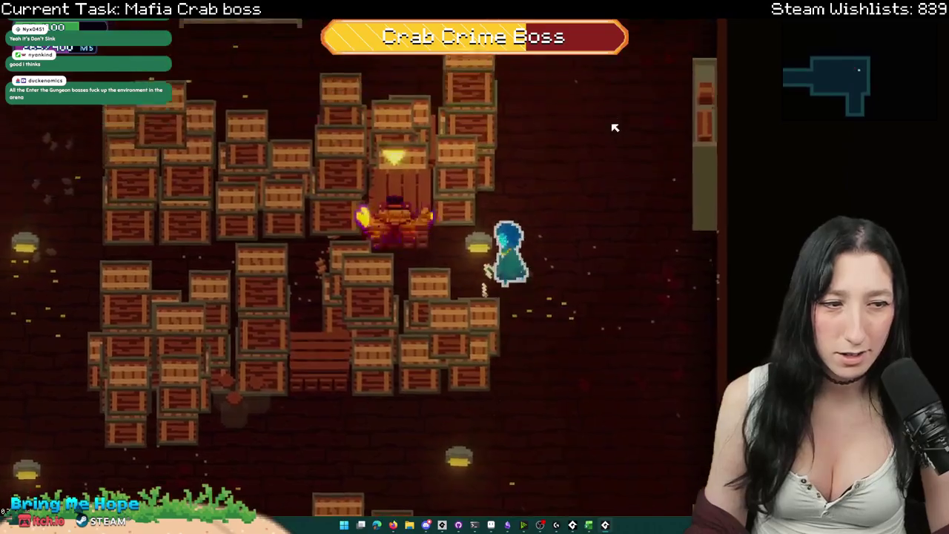
pyautogui.press('d')
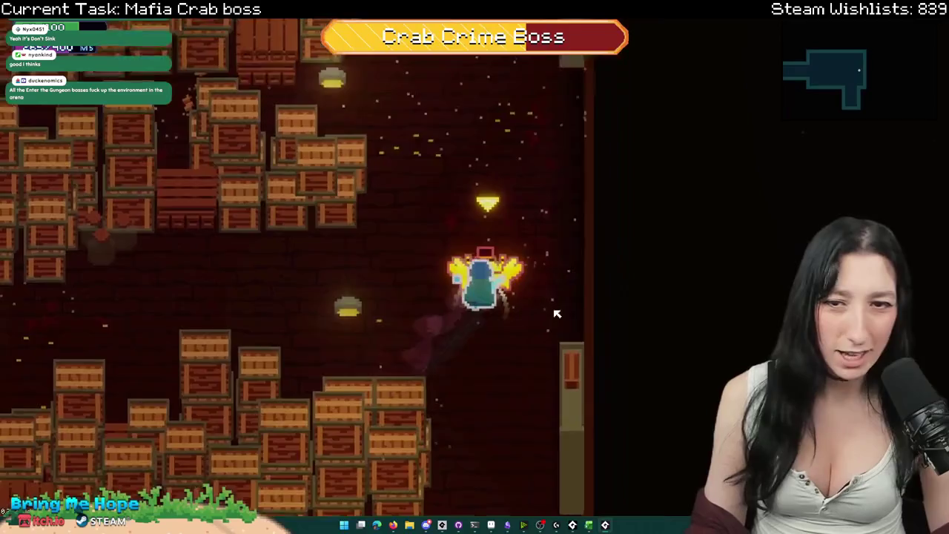
pyautogui.press('a')
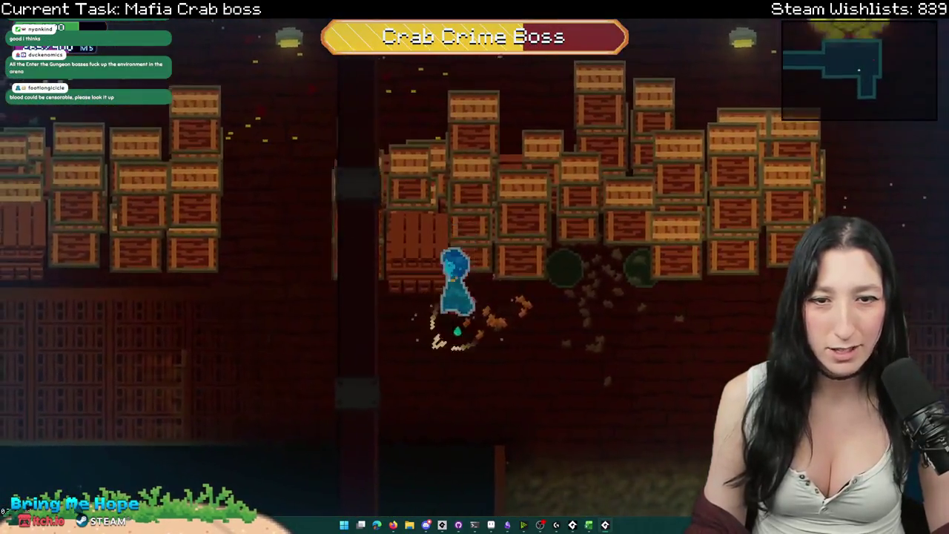
pyautogui.press('s')
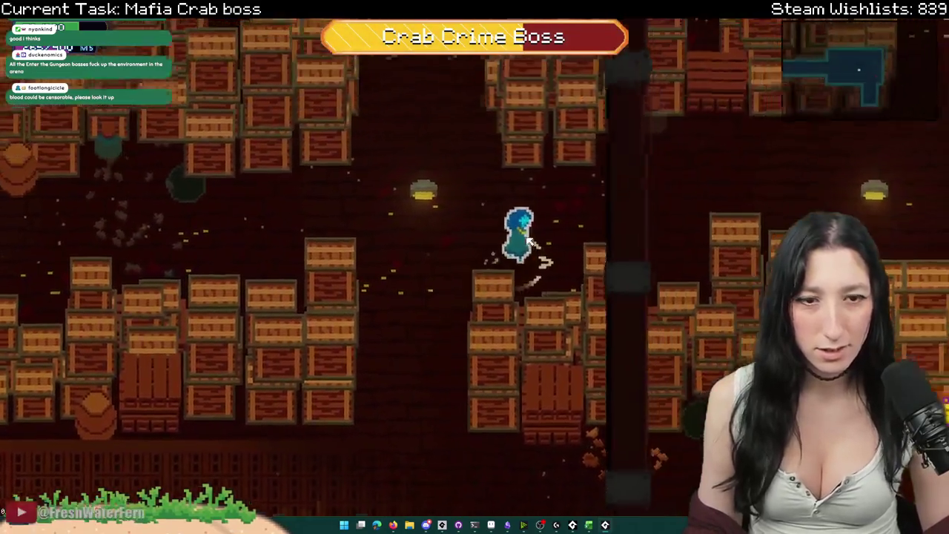
pyautogui.press('d')
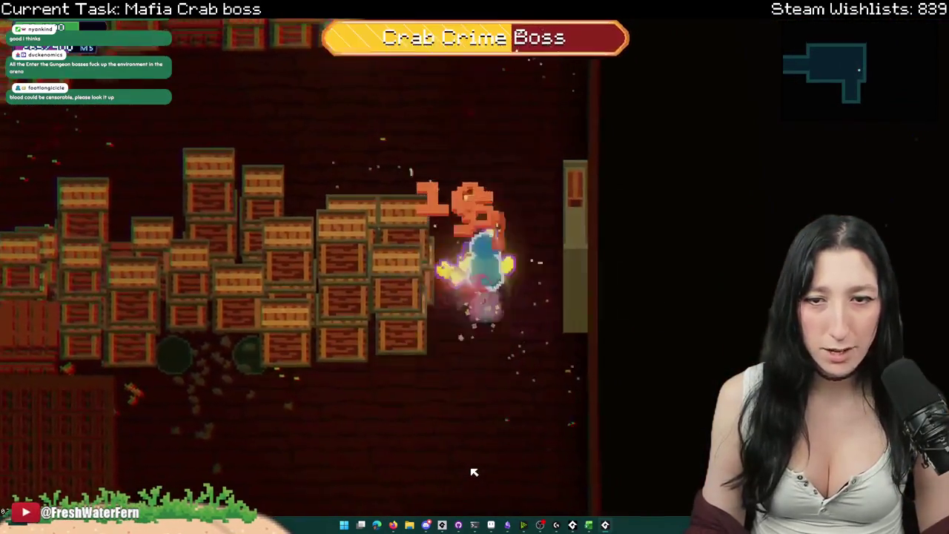
pyautogui.press('w')
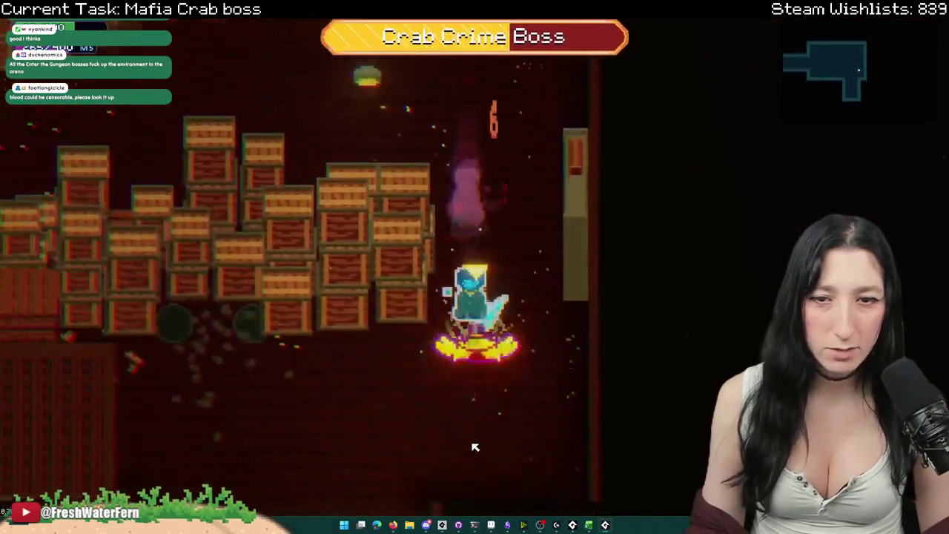
pyautogui.press('w')
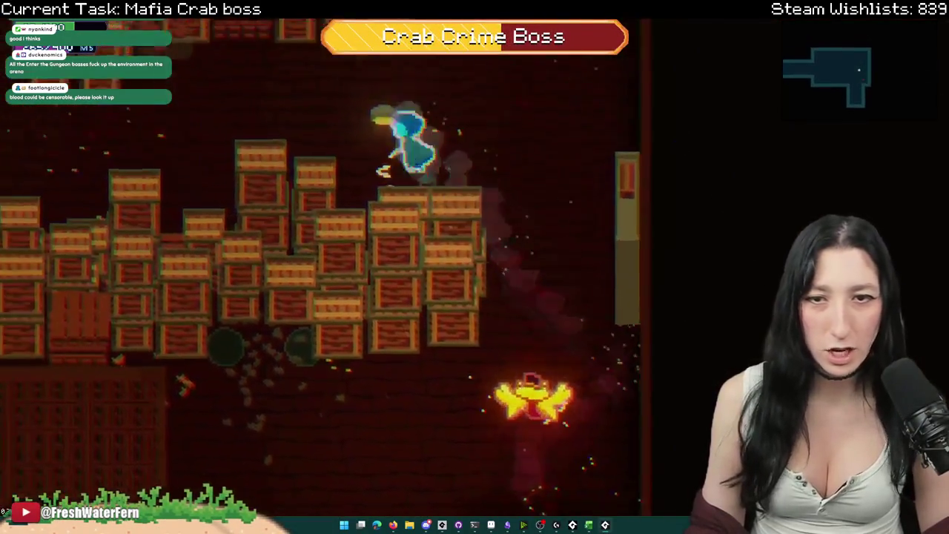
# Step: Fire at the crab boss while dodging, then close the game build with Escape
pyautogui.press('s')
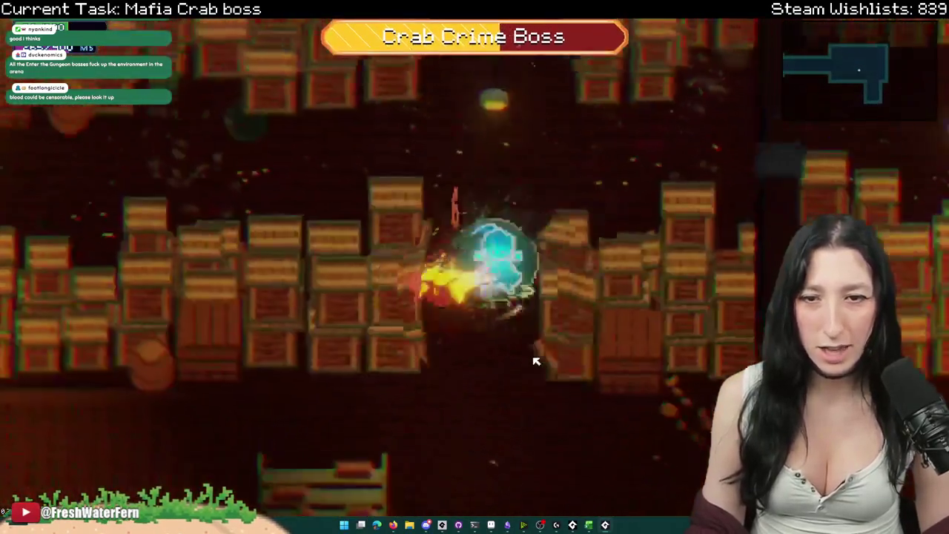
pyautogui.press('s')
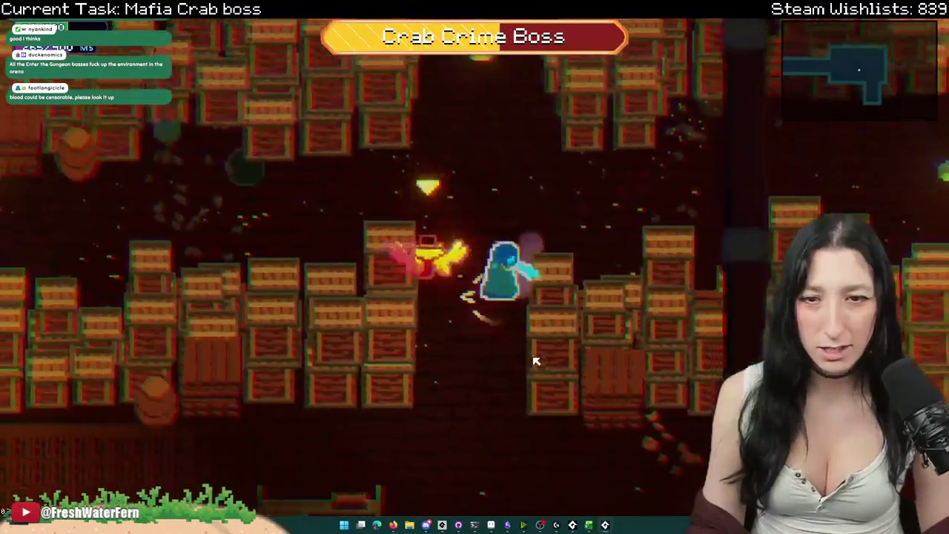
pyautogui.press('a')
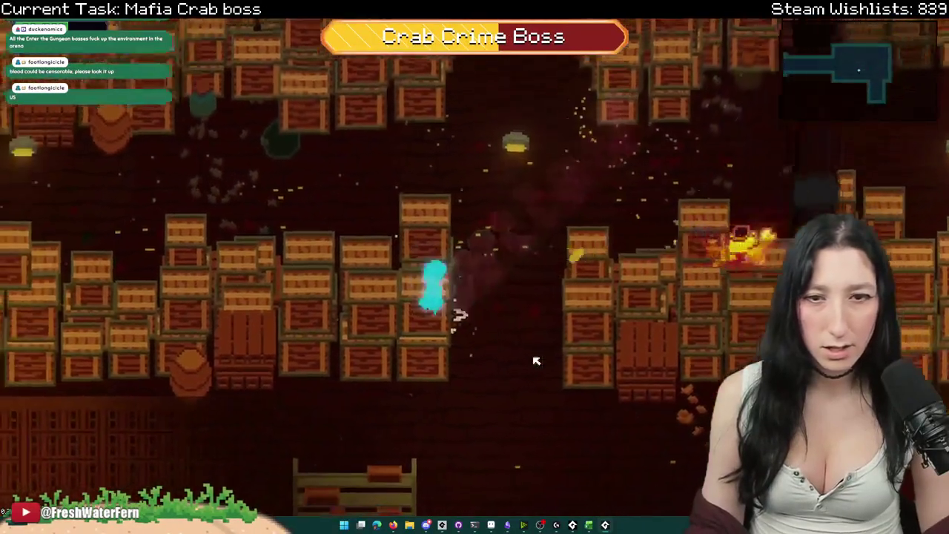
pyautogui.press('w')
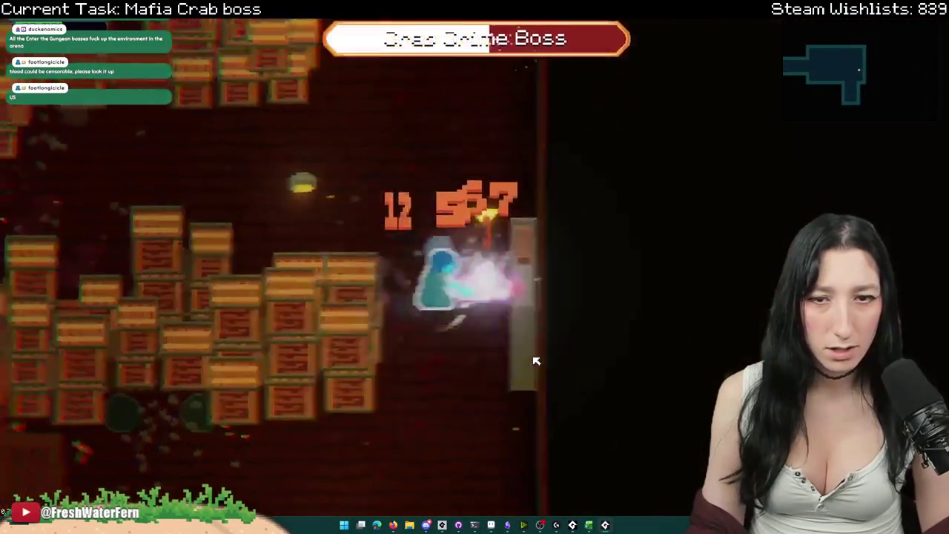
pyautogui.press('s')
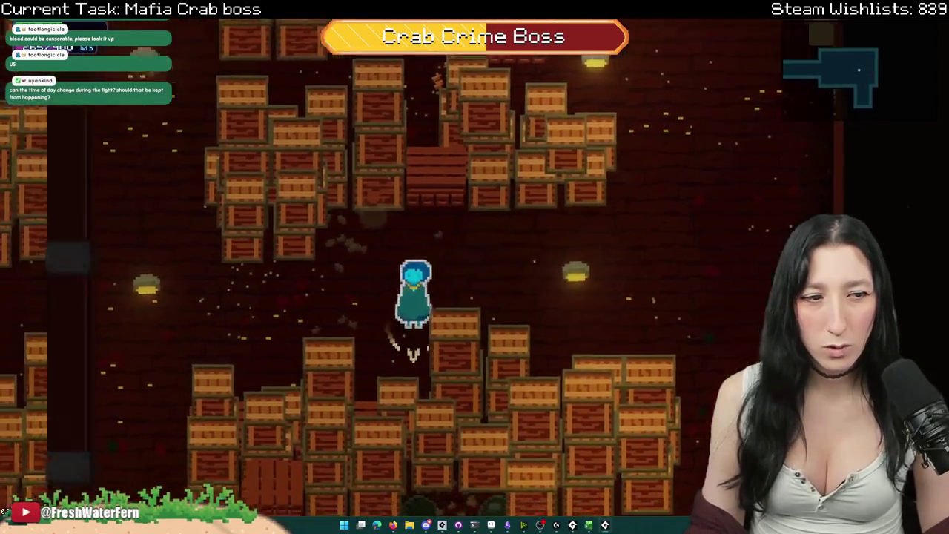
pyautogui.press('Escape')
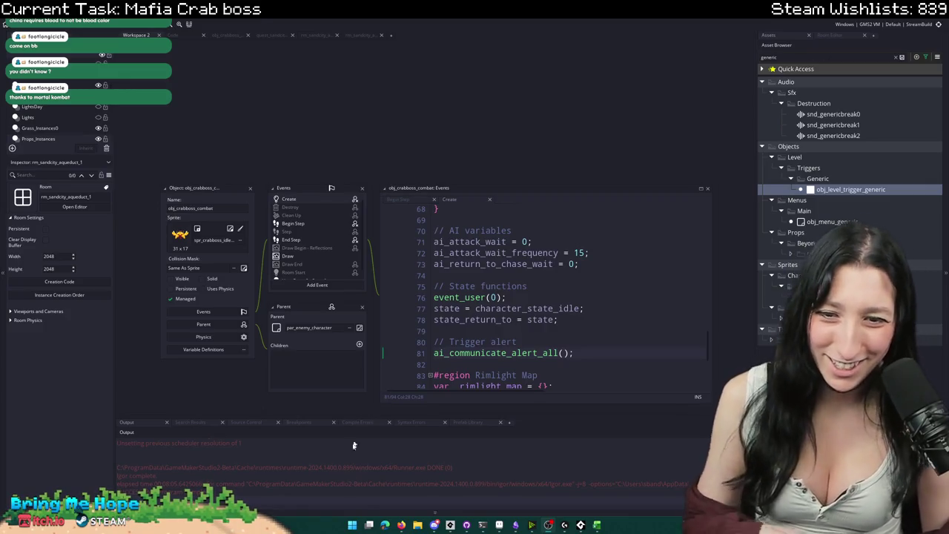
# Step: Search 'steam' in the Start menu and launch the Steam client
pyautogui.press('super')
pyautogui.write('steam')
pyautogui.click(398, 325)
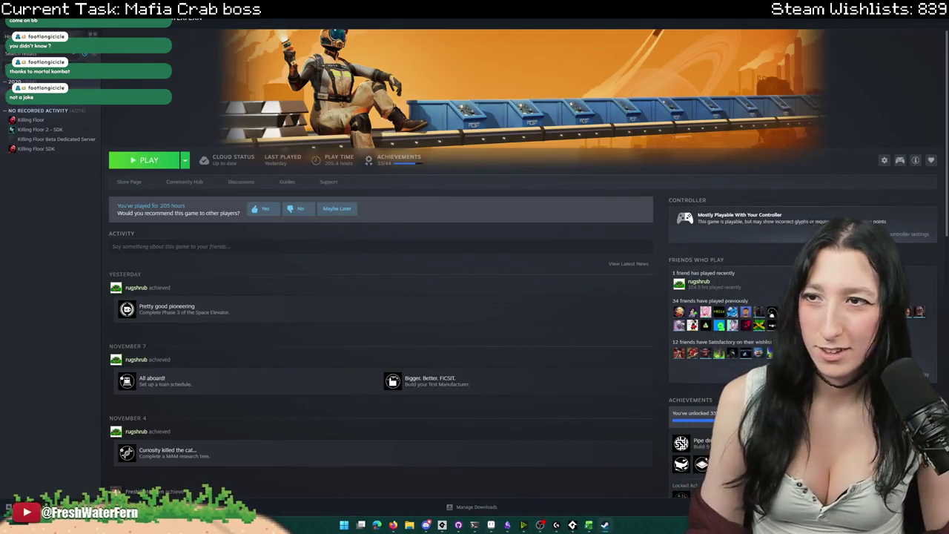
# Step: Select Killing Floor 2 and flip through its store screenshots, enlarging one then closing it
pyautogui.click(75, 63)
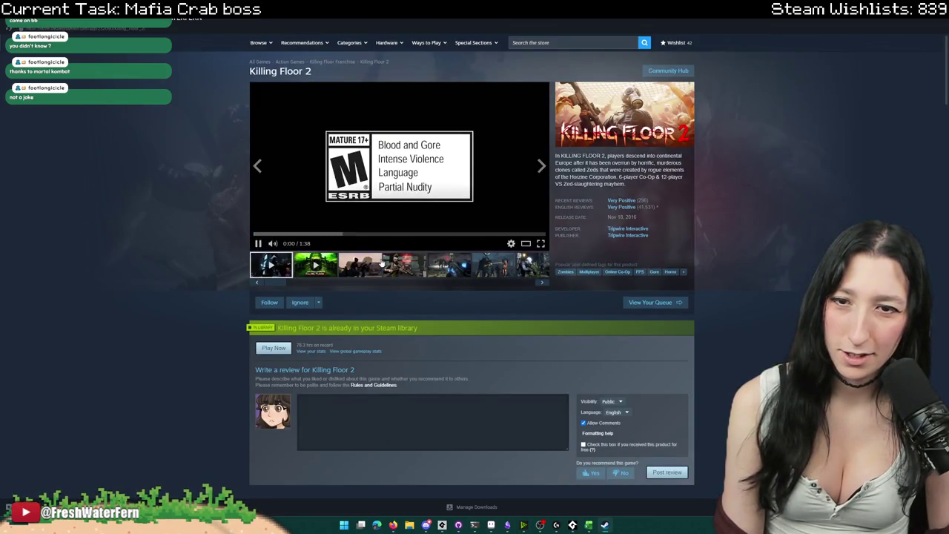
pyautogui.click(490, 276)
pyautogui.click(475, 267)
pyautogui.click(445, 265)
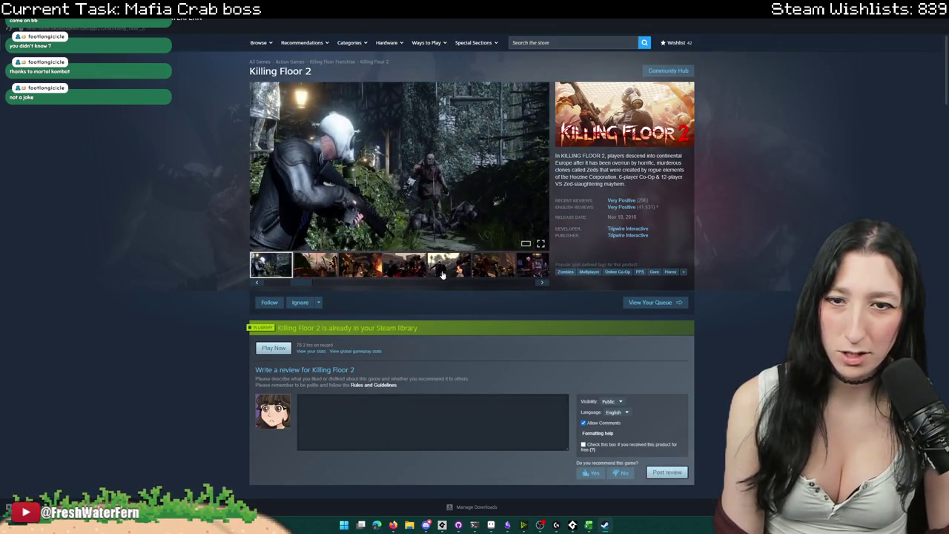
pyautogui.click(423, 265)
pyautogui.click(404, 265)
pyautogui.click(386, 183)
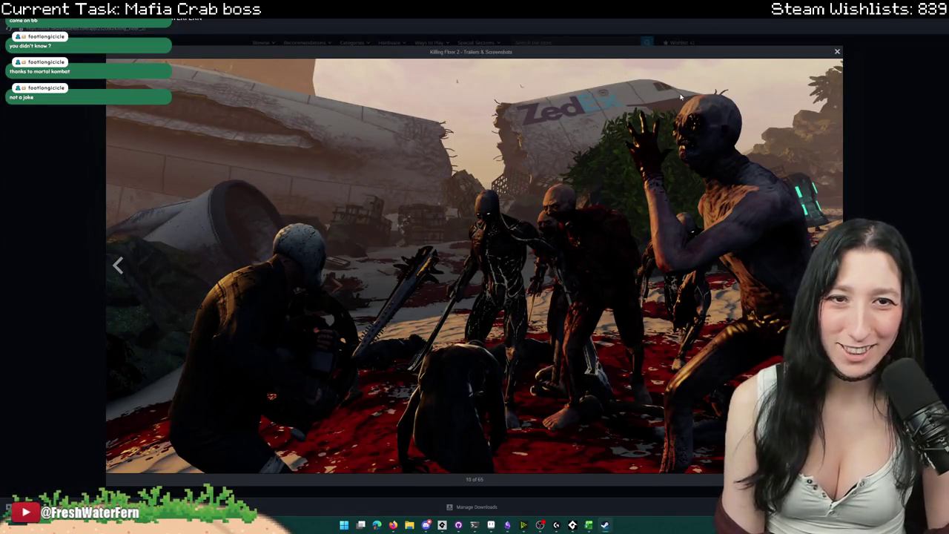
pyautogui.click(788, 28)
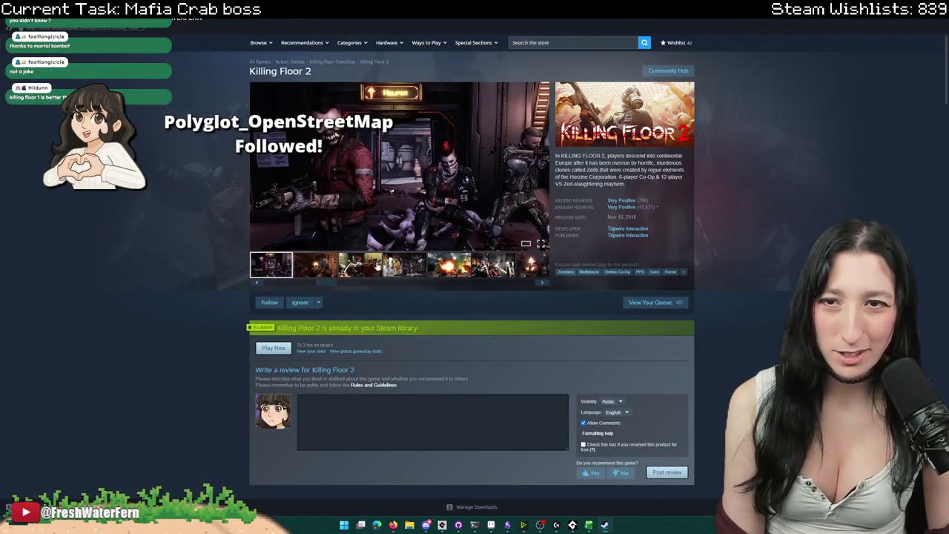
# Step: Reopen the viewer, arrow through screenshots to the Mature 17+ trailer, then return to GameMaker
pyautogui.click(424, 191)
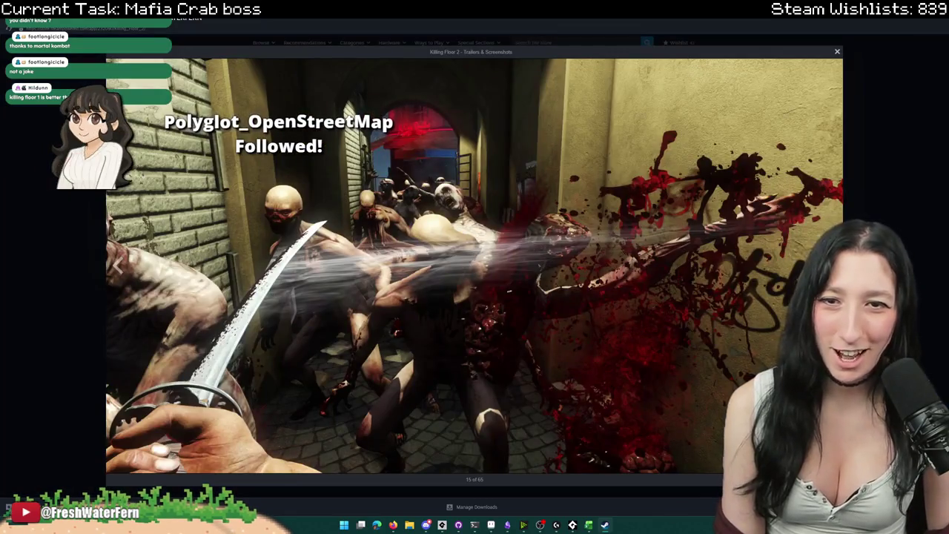
pyautogui.press('Left')
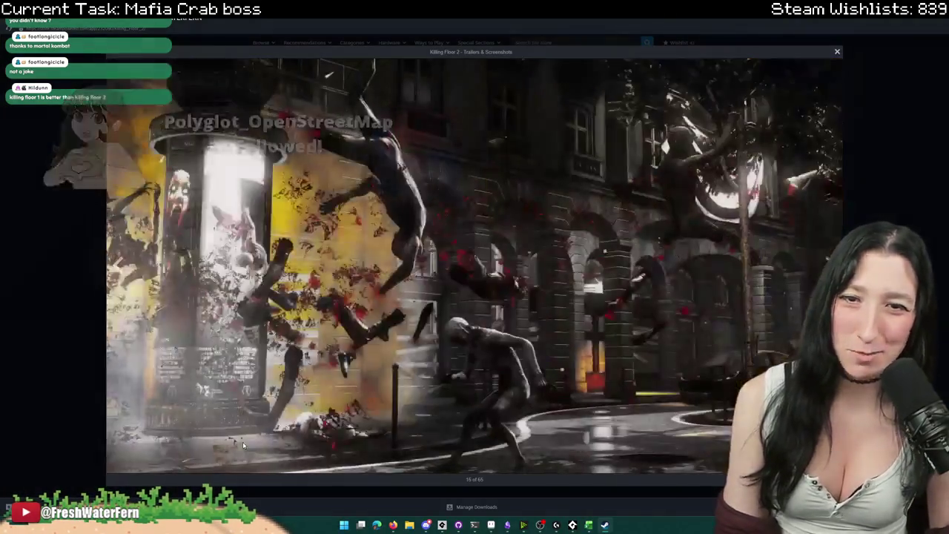
pyautogui.press('Right')
pyautogui.press('Right')
pyautogui.press('Right')
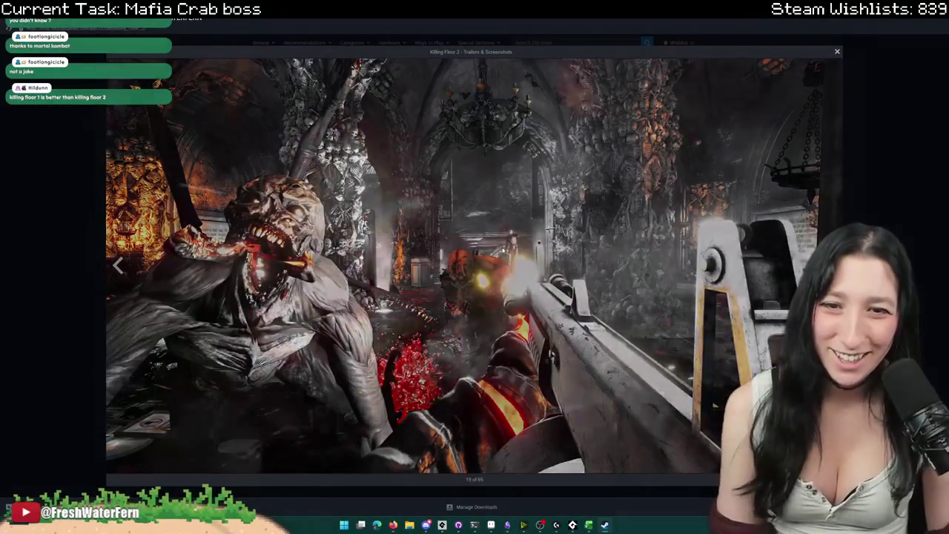
pyautogui.press('Right')
pyautogui.press('Right')
pyautogui.press('Right')
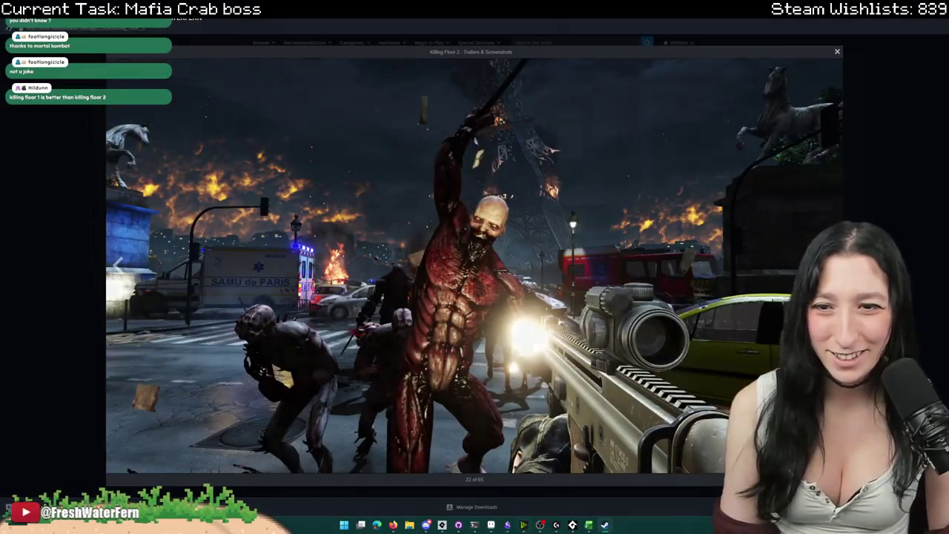
pyautogui.press('Right')
pyautogui.press('Right')
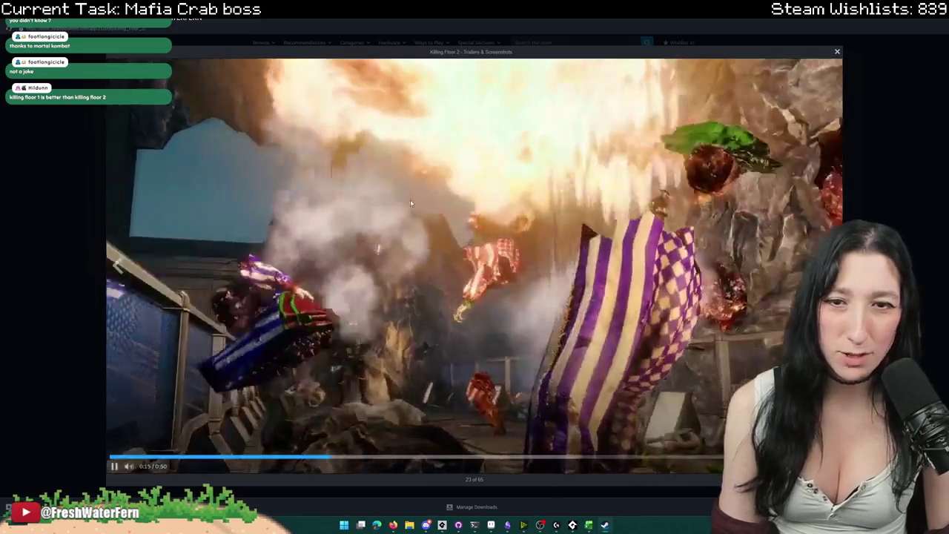
pyautogui.click(407, 198)
pyautogui.click(404, 197)
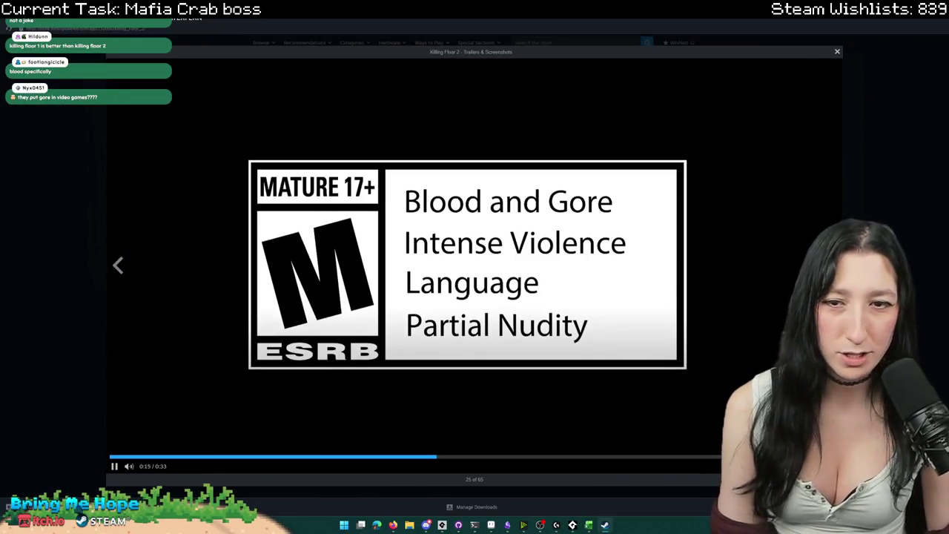
pyautogui.press('Escape')
pyautogui.click(74, 34)
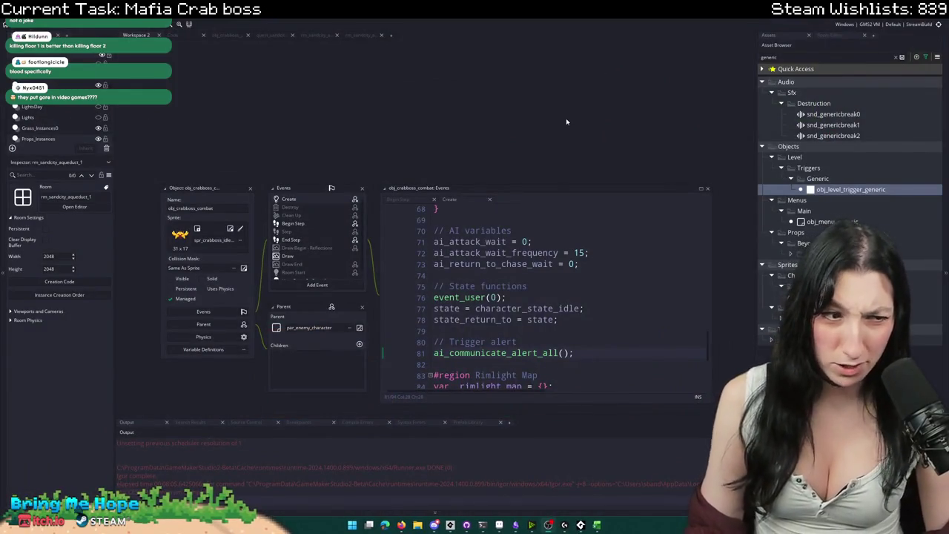
# Step: Open and dismiss the GameMaker workspace shortcut menu, then bring up Windows search
pyautogui.rightClick(566, 120)
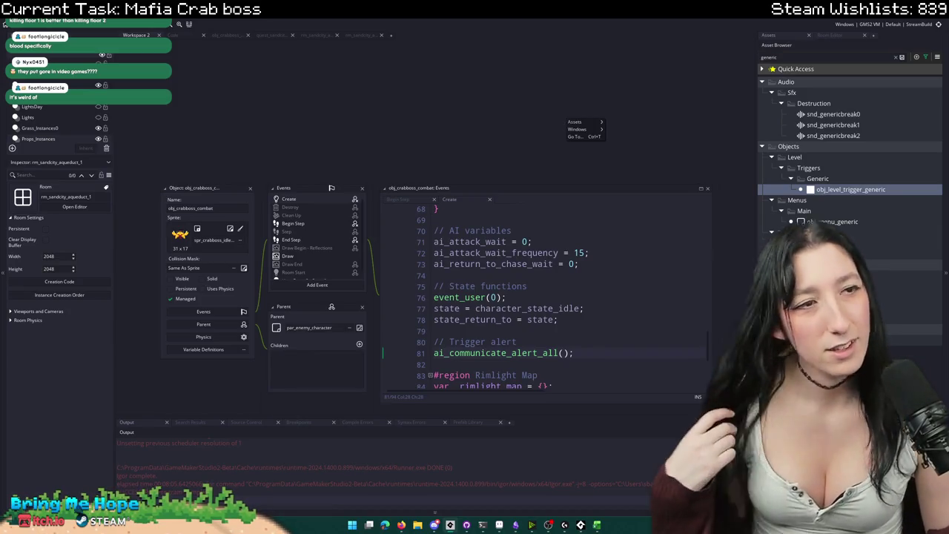
pyautogui.click(601, 102)
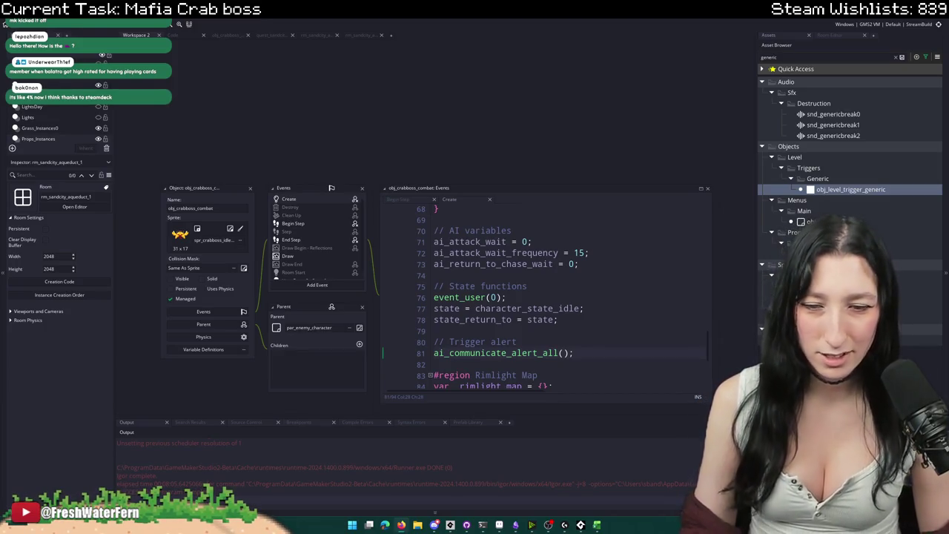
pyautogui.click(351, 525)
# Step: Launch Steam and open the Don't Sink store page from the library
pyautogui.write('steam')
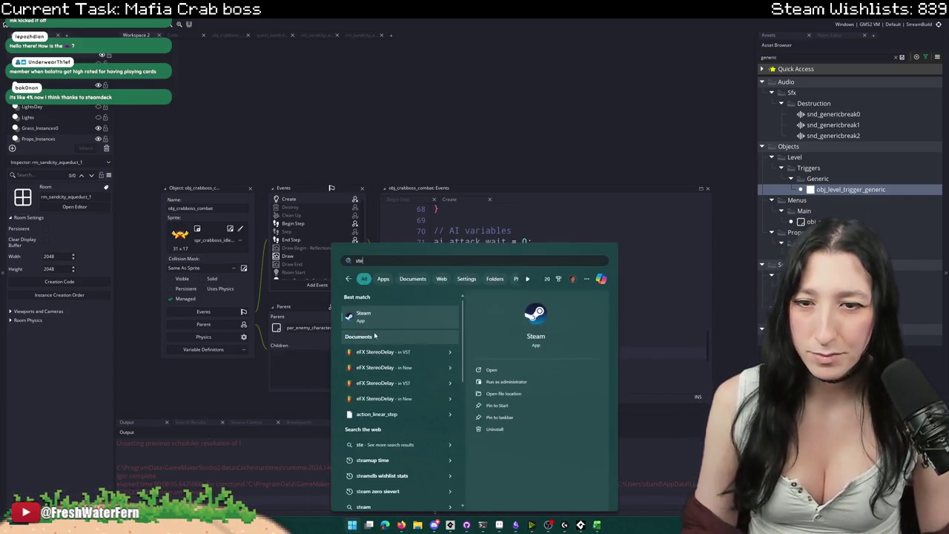
pyautogui.click(380, 328)
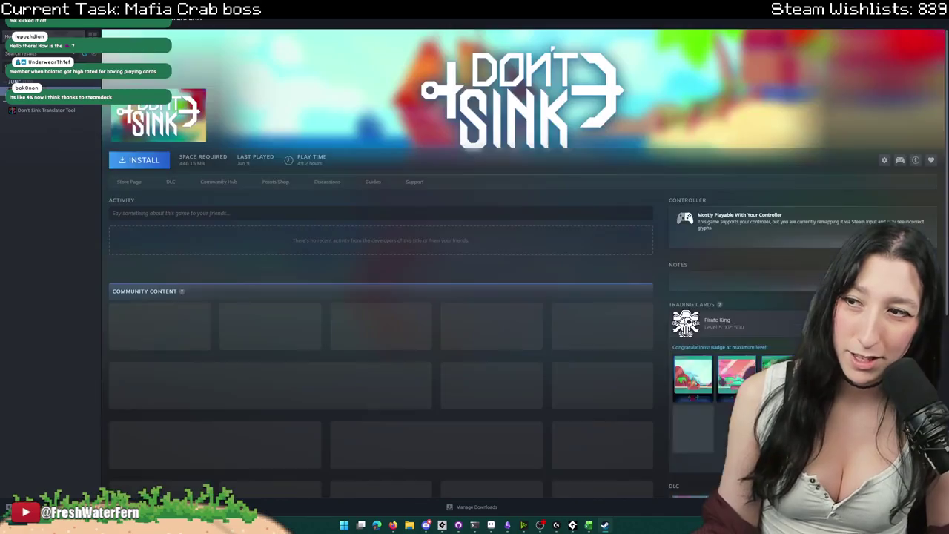
pyautogui.press('Return')
pyautogui.click(129, 183)
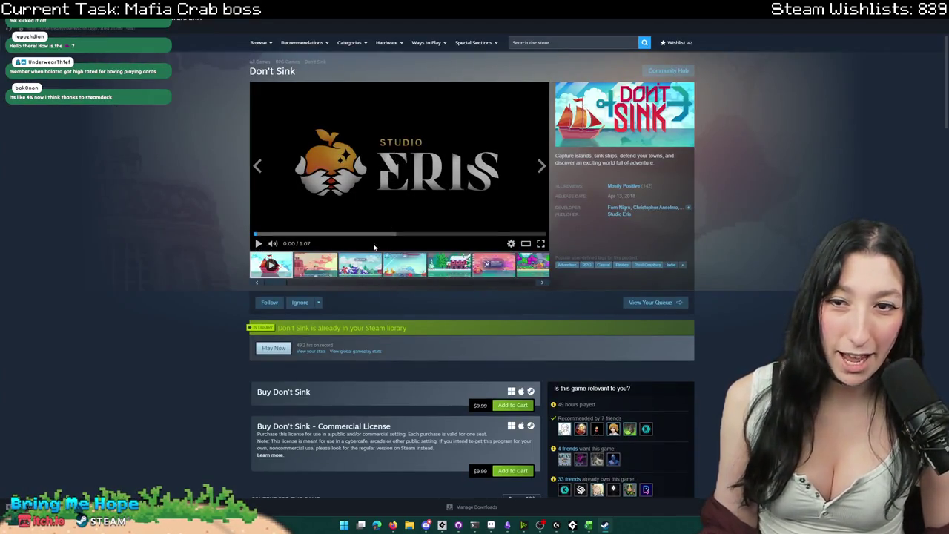
# Step: Look over the store page's ESRB rating text and show the second and third screenshots
pyautogui.scroll(-10, 340, 325)
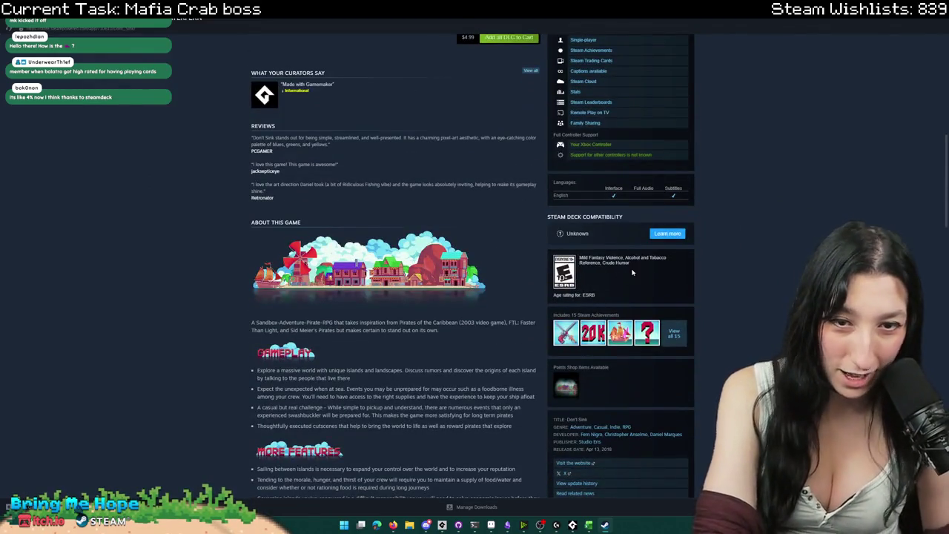
pyautogui.moveTo(579, 257); pyautogui.dragTo(541, 342)
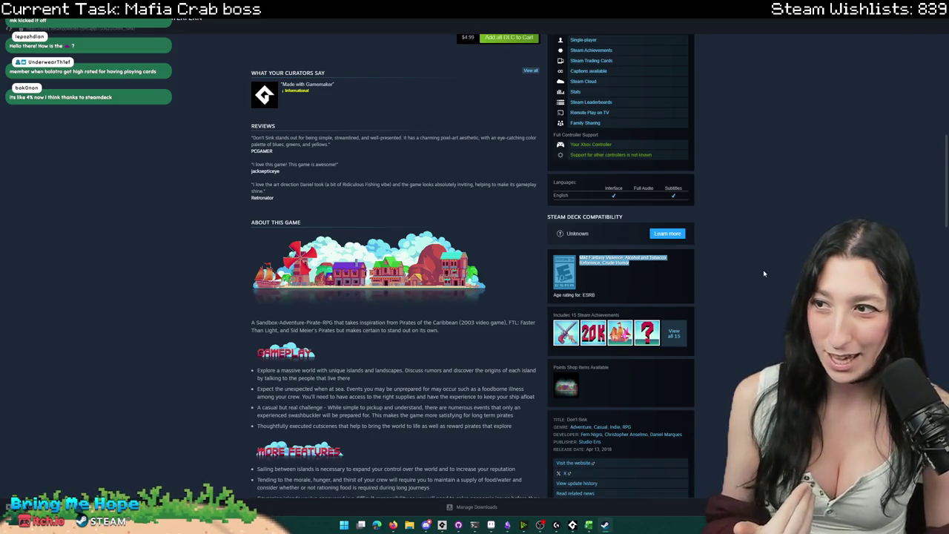
pyautogui.click(668, 282)
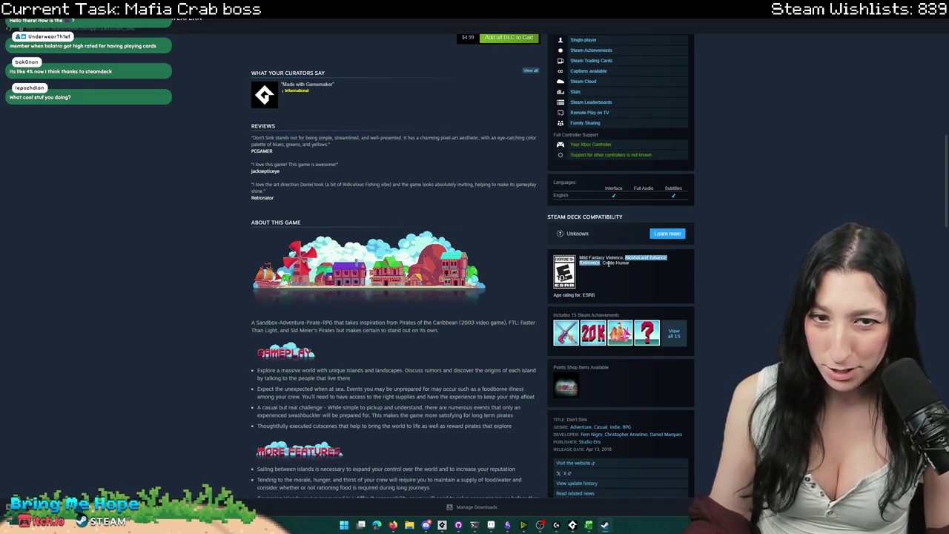
pyautogui.scroll(5, 280, 339)
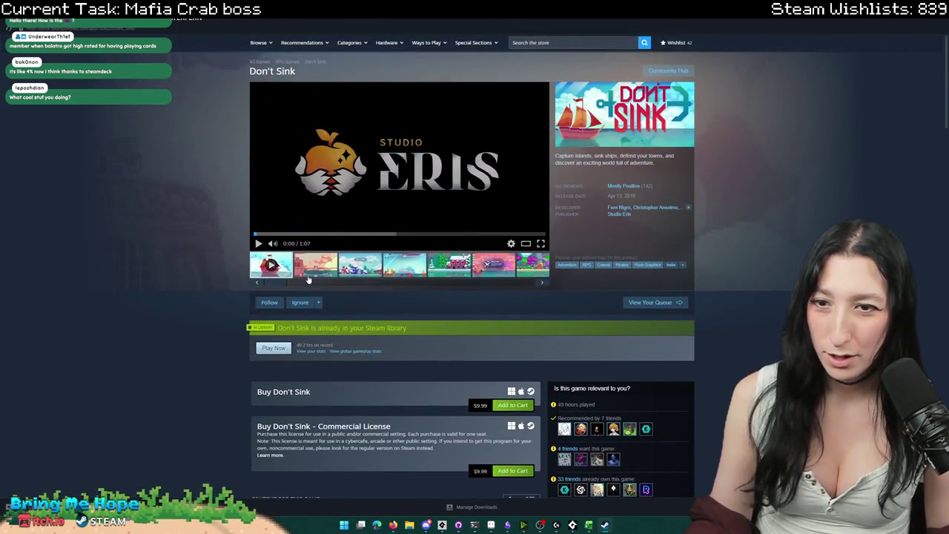
pyautogui.click(308, 274)
pyautogui.click(345, 271)
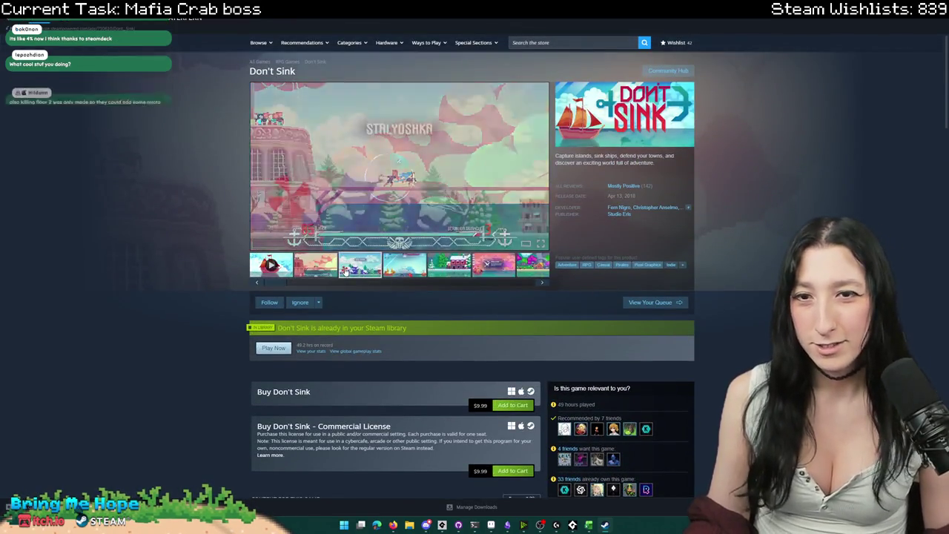
# Step: Browse the Don't Sink screenshots full-size and skip ahead through the trailer
pyautogui.click(376, 213)
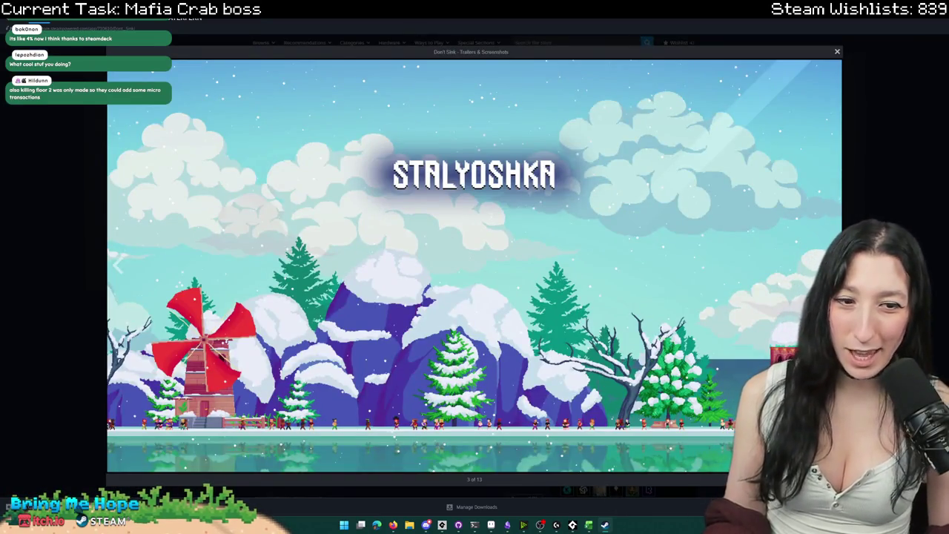
pyautogui.press('Right')
pyautogui.press('Right')
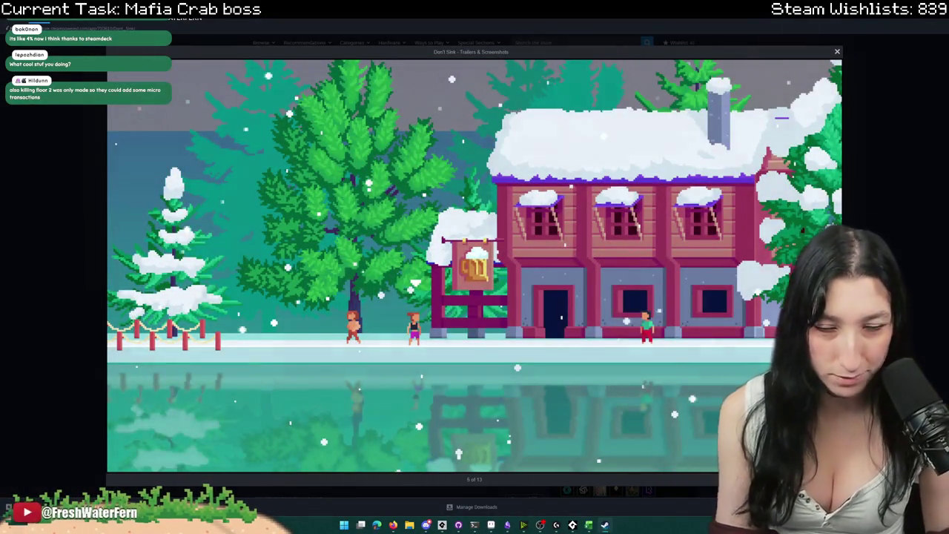
pyautogui.press('Right')
pyautogui.press('Right')
pyautogui.press('Right')
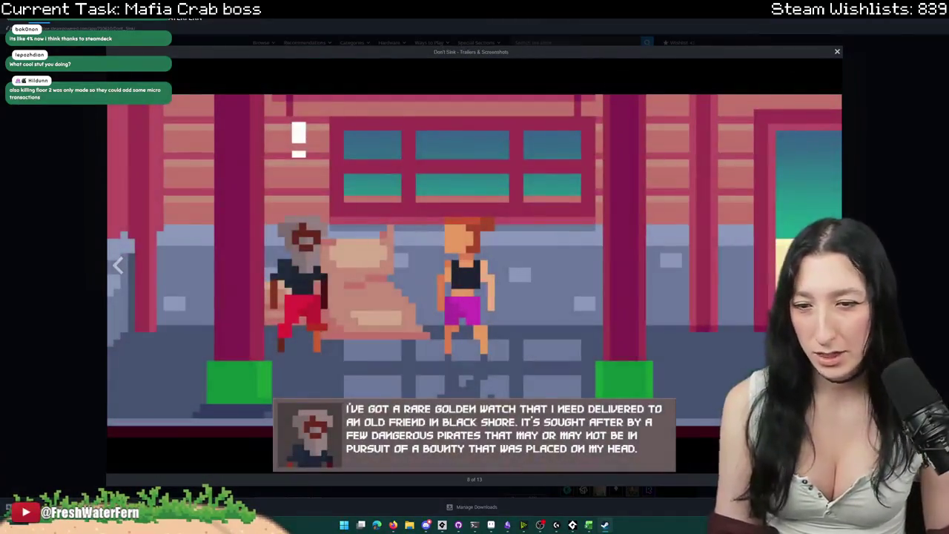
pyautogui.press('Right')
pyautogui.press('Right')
pyautogui.press('Right')
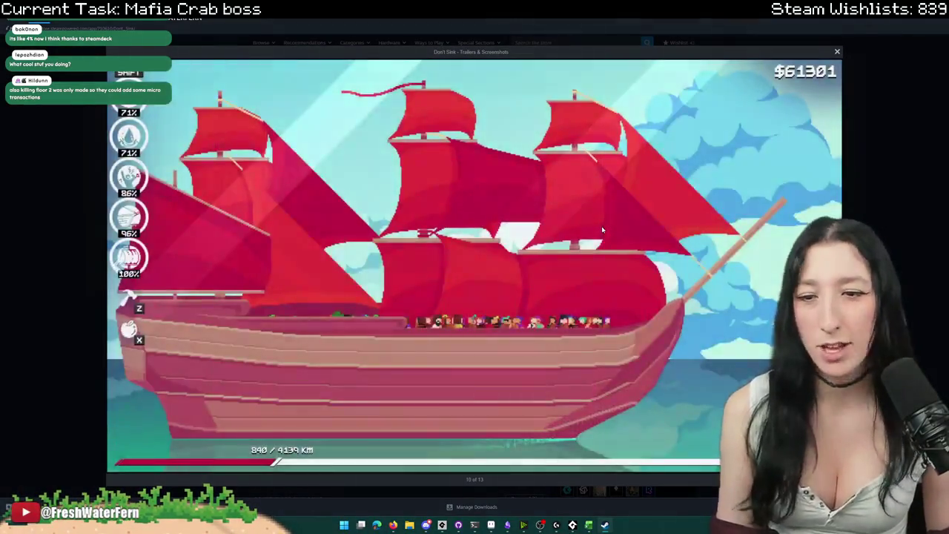
pyautogui.press('Right')
pyautogui.press('Right')
pyautogui.press('Right')
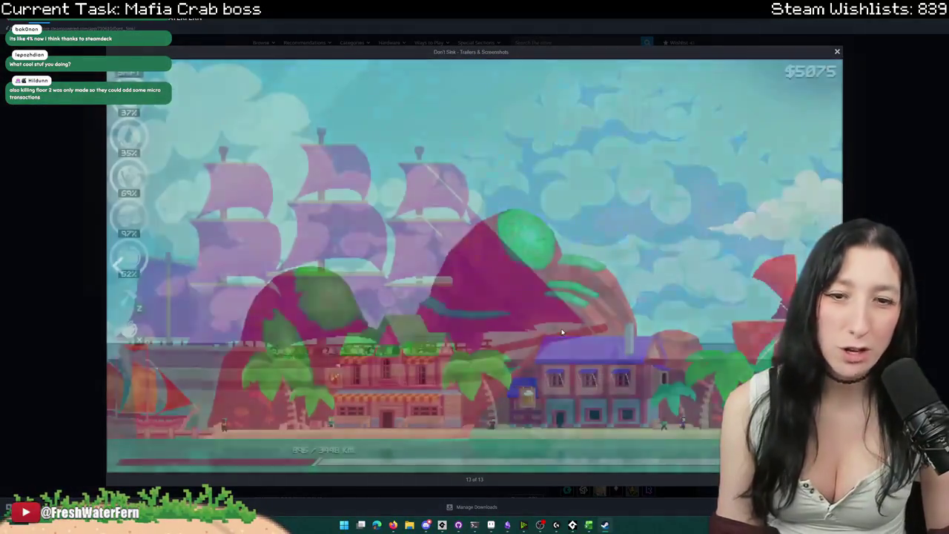
pyautogui.press('Right')
pyautogui.press('Right')
pyautogui.press('Right')
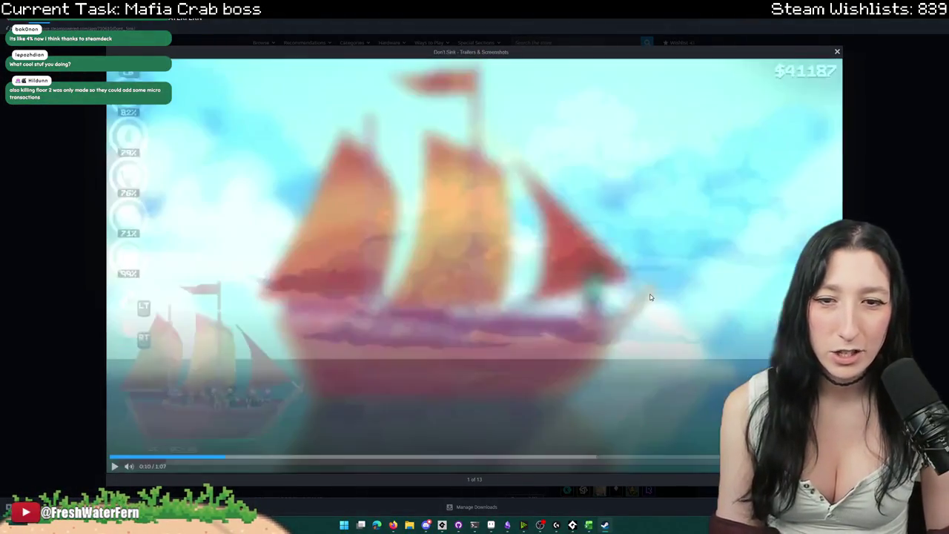
pyautogui.press('Right')
pyautogui.press('Right')
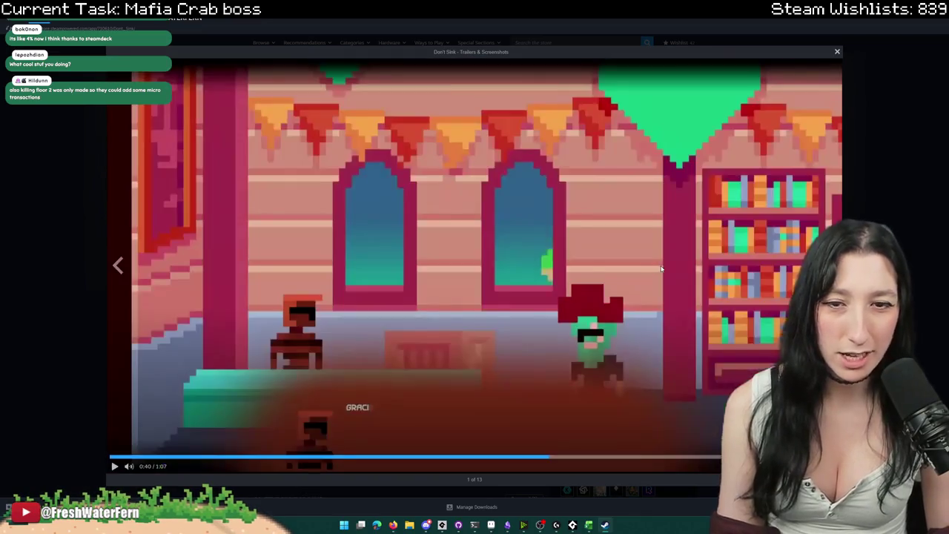
pyautogui.press('Right')
pyautogui.press('Right')
pyautogui.press('Right')
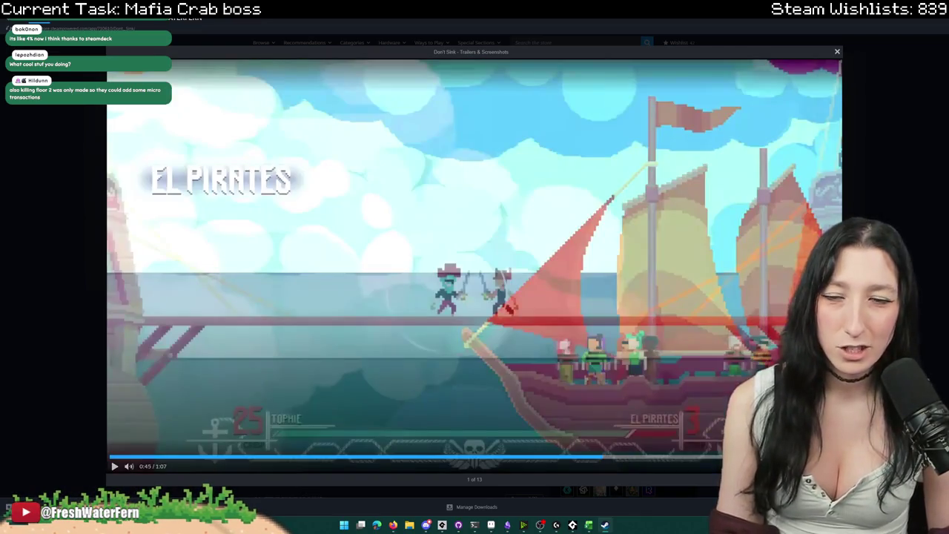
pyautogui.press('Right')
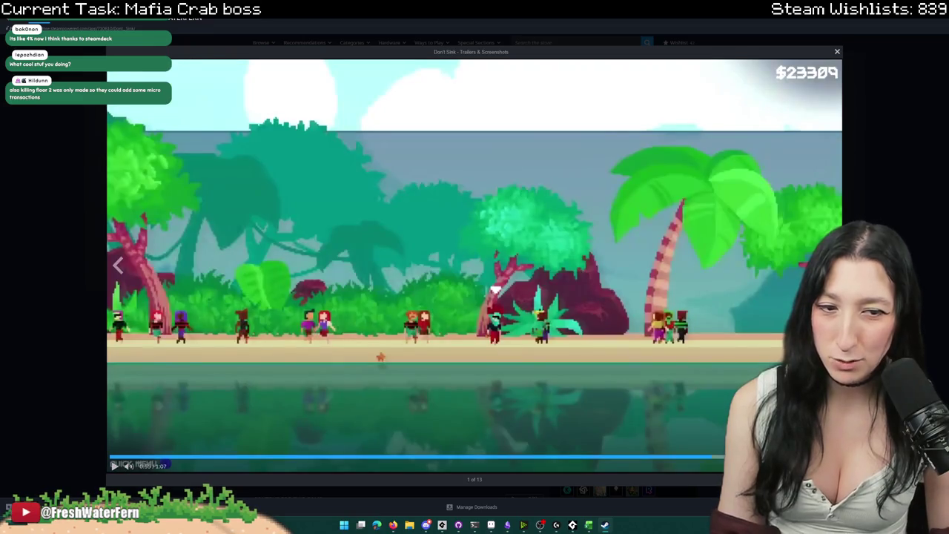
pyautogui.press('Escape')
# Step: Page through screenshots to 13 of 13, rewind the trailer, and return to GameMaker
pyautogui.click(382, 261)
pyautogui.click(368, 191)
pyautogui.press('Right')
pyautogui.press('Left')
pyautogui.press('Right')
pyautogui.press('Right')
pyautogui.press('Right')
pyautogui.press('Right')
pyautogui.press('Right')
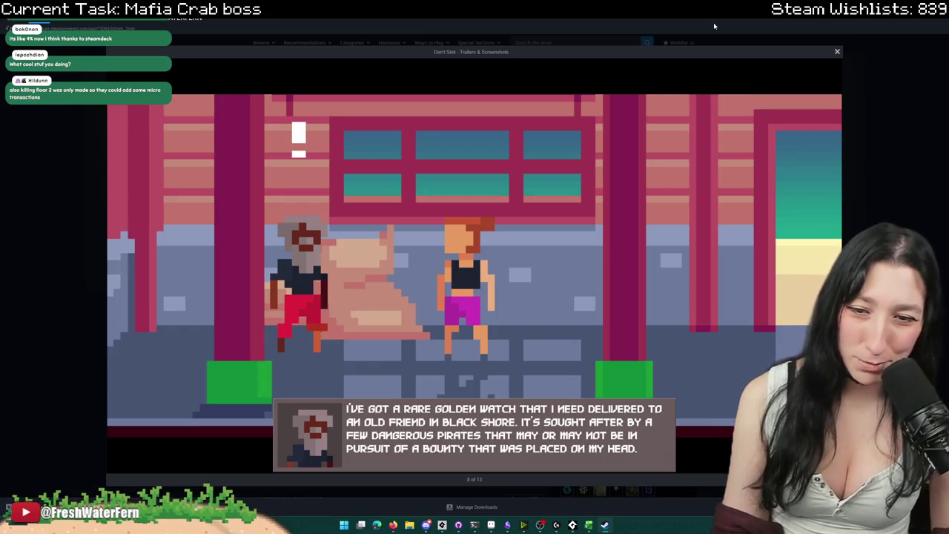
pyautogui.press('Right')
pyautogui.press('Right')
pyautogui.press('Right')
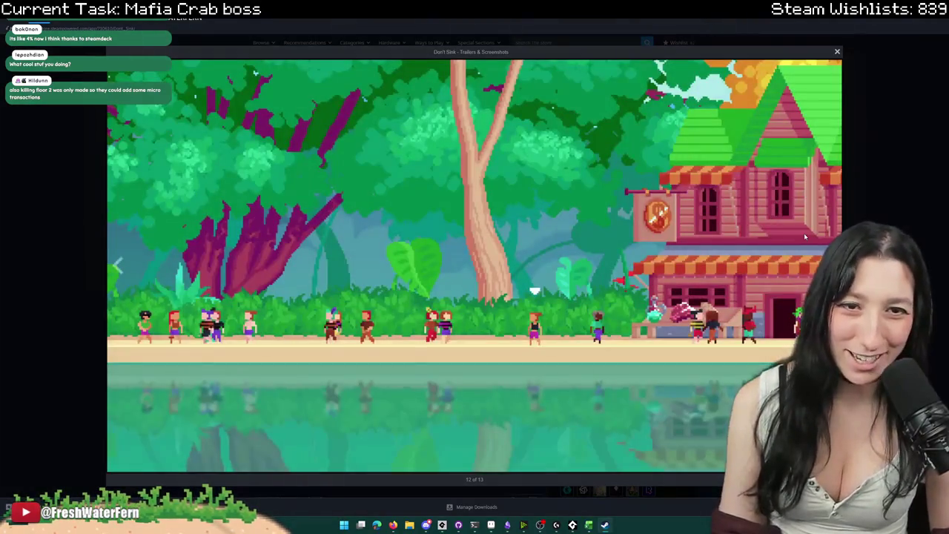
pyautogui.press('Right')
pyautogui.press('Right')
pyautogui.press('Right')
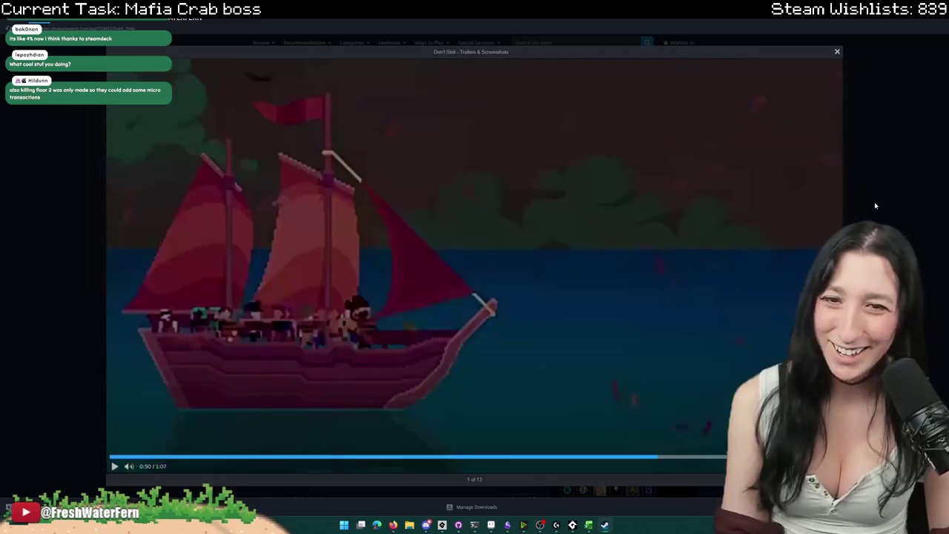
pyautogui.press('Escape')
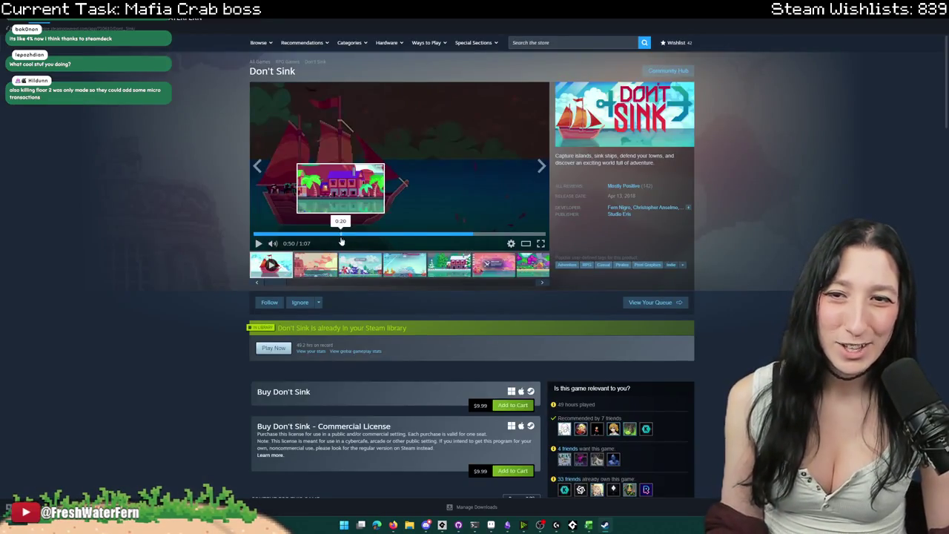
pyautogui.click(338, 234)
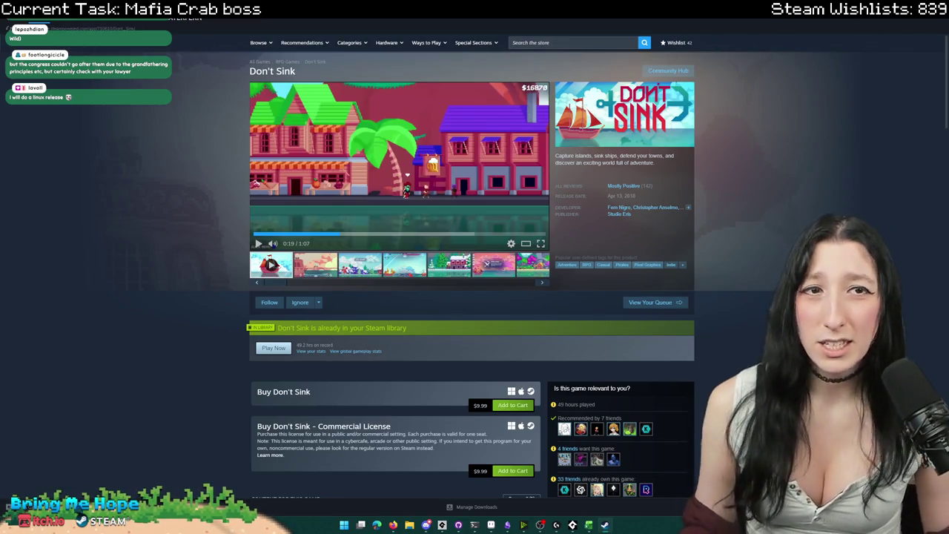
pyautogui.hotkey('alt', 'Tab')
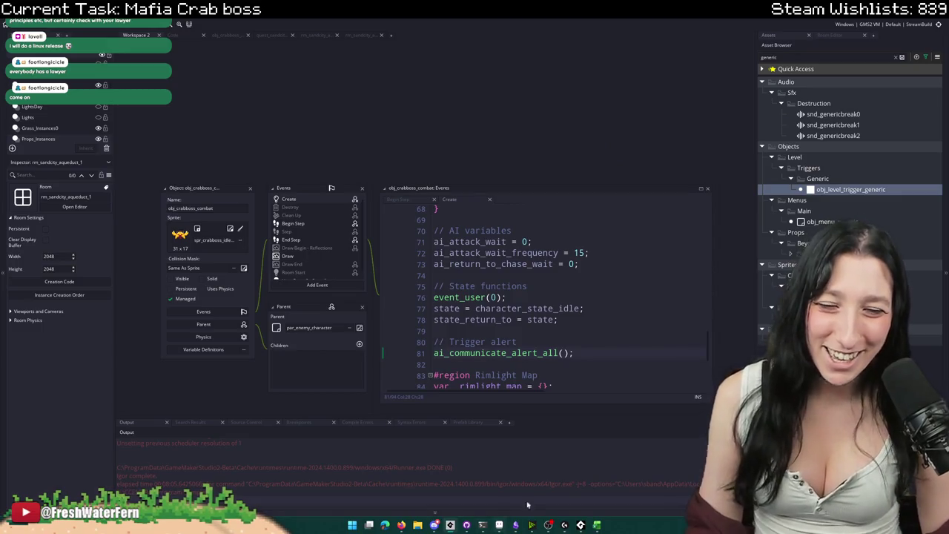
# Step: In Aseprite, select the stick-figure canvas, then close that doodle without saving changes
pyautogui.click(499, 524)
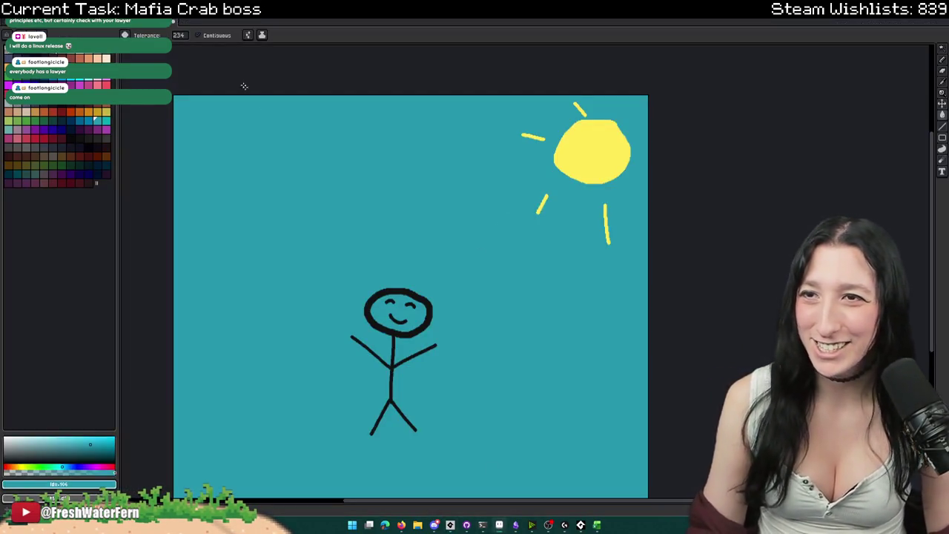
pyautogui.scroll(5, 481, 382)
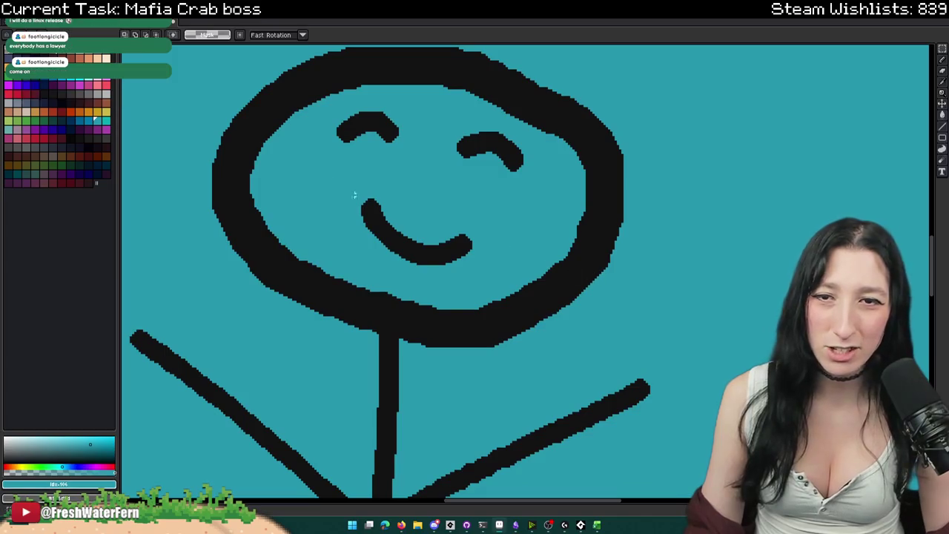
pyautogui.moveTo(228, 108); pyautogui.dragTo(630, 451)
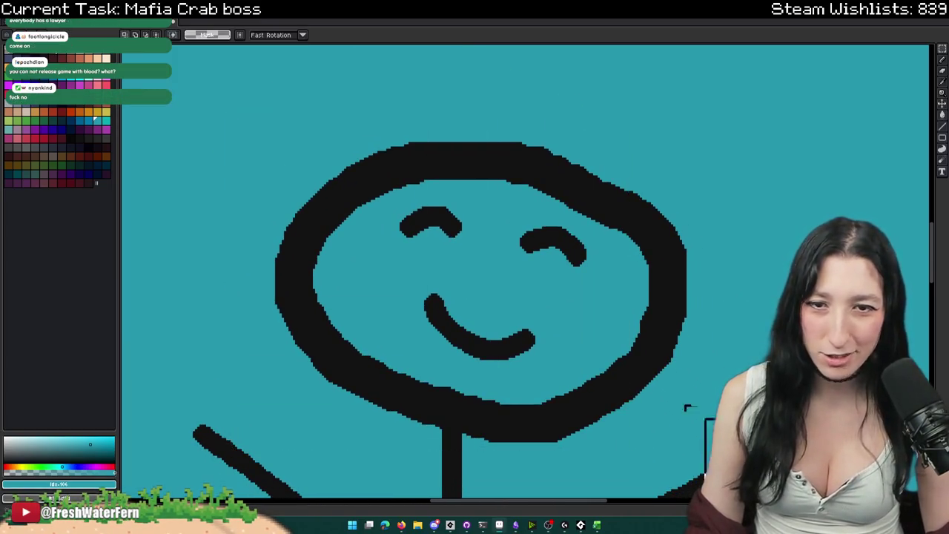
pyautogui.hotkey('ctrl', 'a')
pyautogui.scroll(-5, 247, 133)
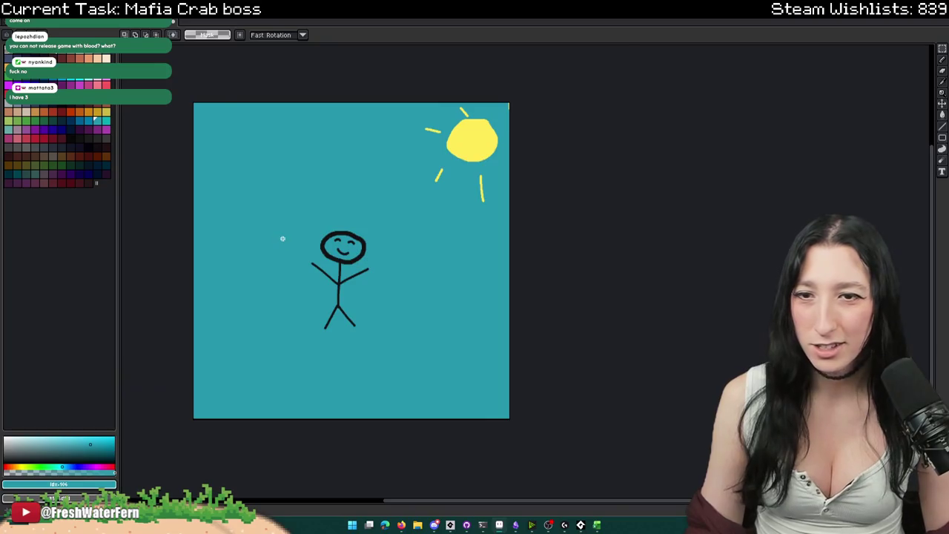
pyautogui.scroll(5, 301, 402)
pyautogui.scroll(-4, 346, 54)
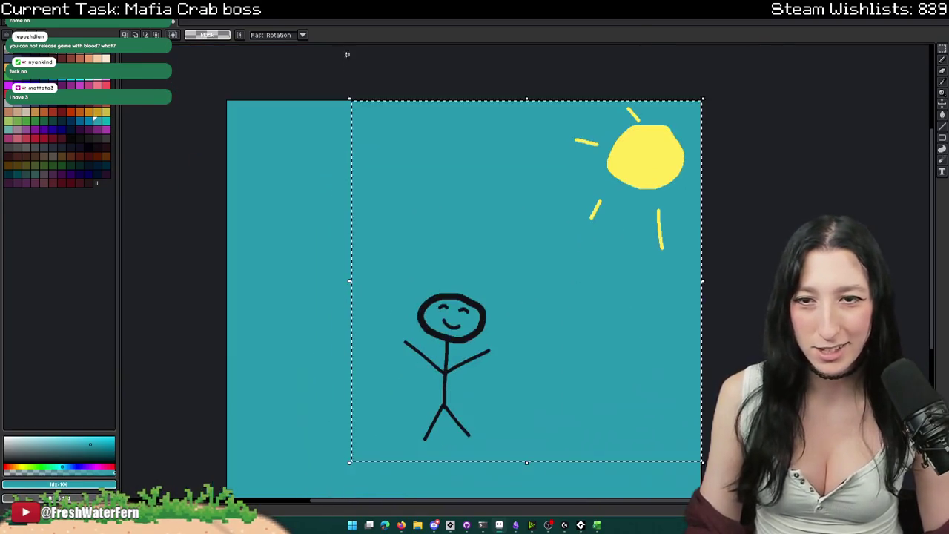
pyautogui.click(168, 27)
pyautogui.click(470, 276)
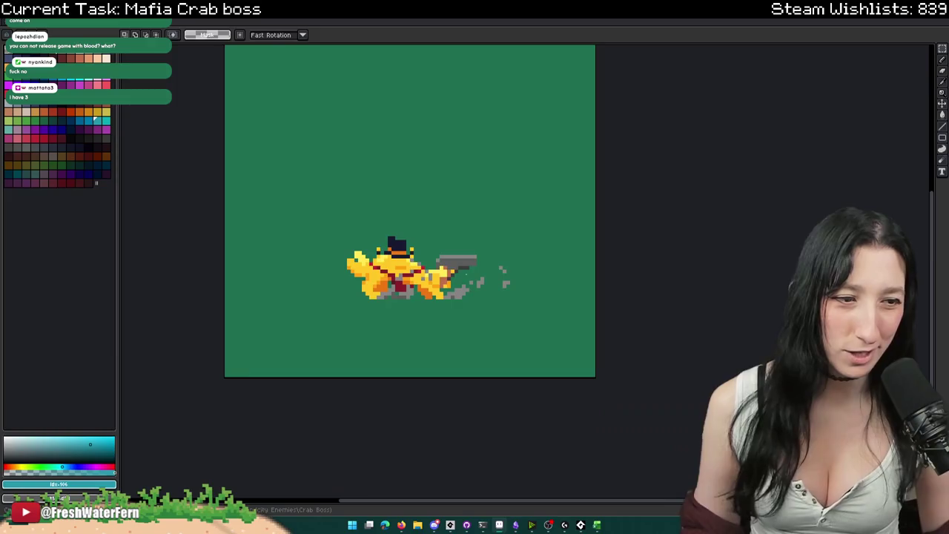